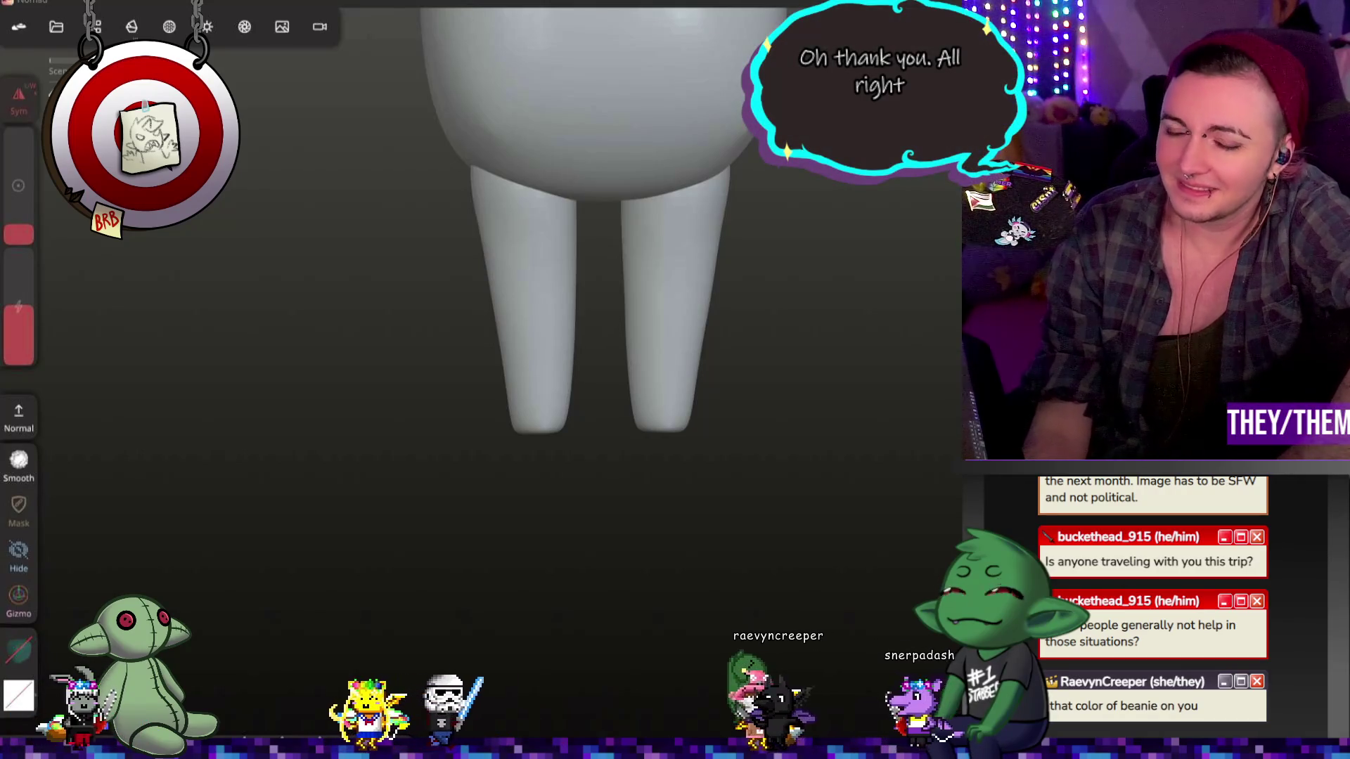
Step: Stretch both leg tips slightly longer with one symmetric brush stroke
scroll(929, 364, "down", 3)
mouse_move(815, 306)
middle_mouse_down()
mouse_move(776, 528)
mouse_move(772, 357)
middle_mouse_up()
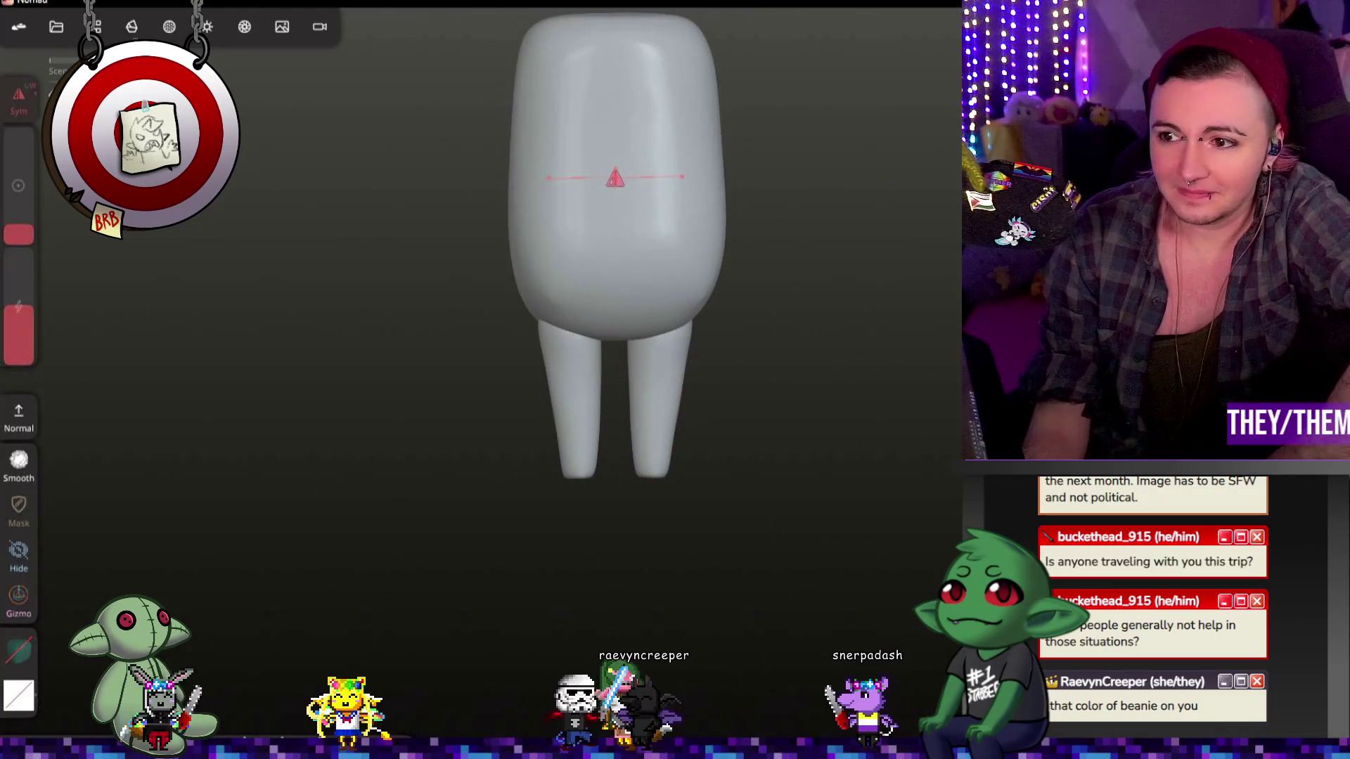
left_click_drag(556, 468, 564, 485)
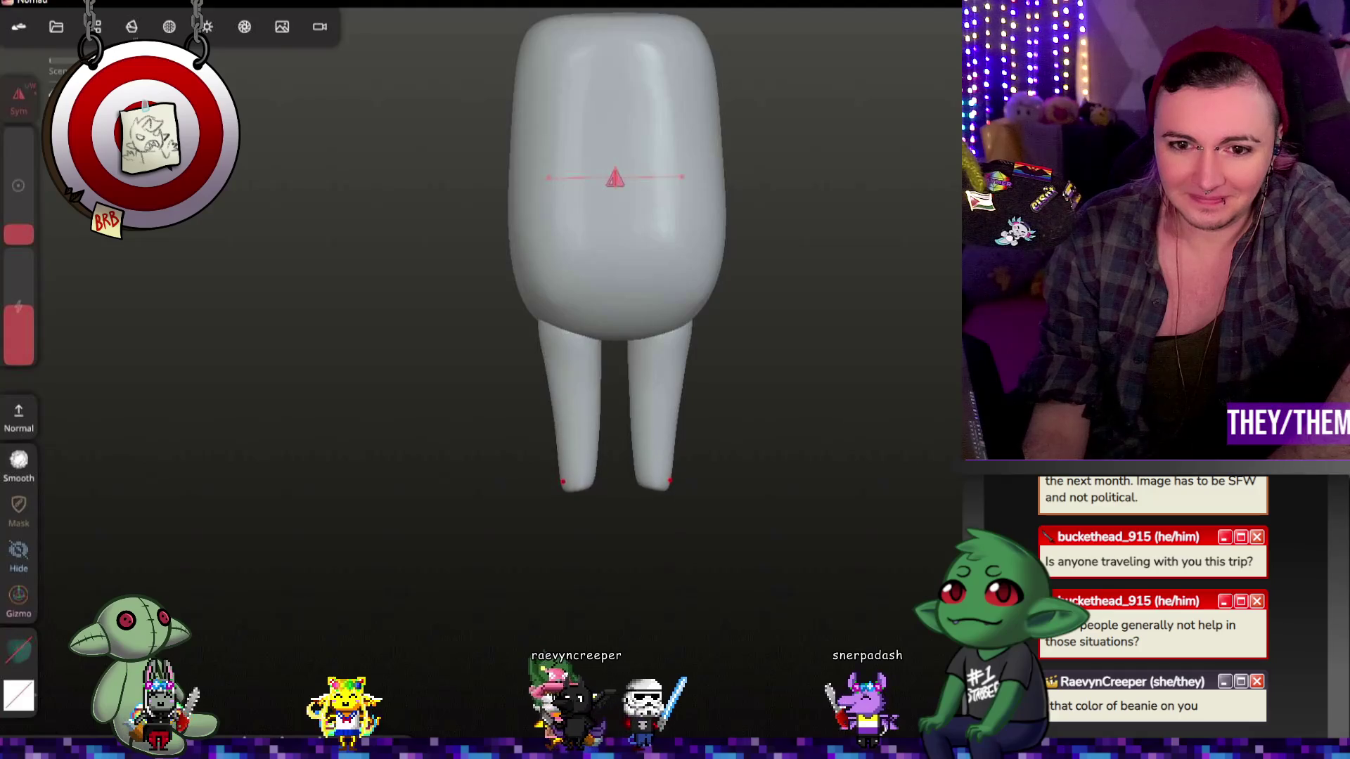
Step: Inspect the legs from below, the side and the front, adding a straight stroke along one leg
mouse_move(642, 589)
left_mouse_down()
mouse_move(931, 369)
mouse_move(984, 422)
left_mouse_up()
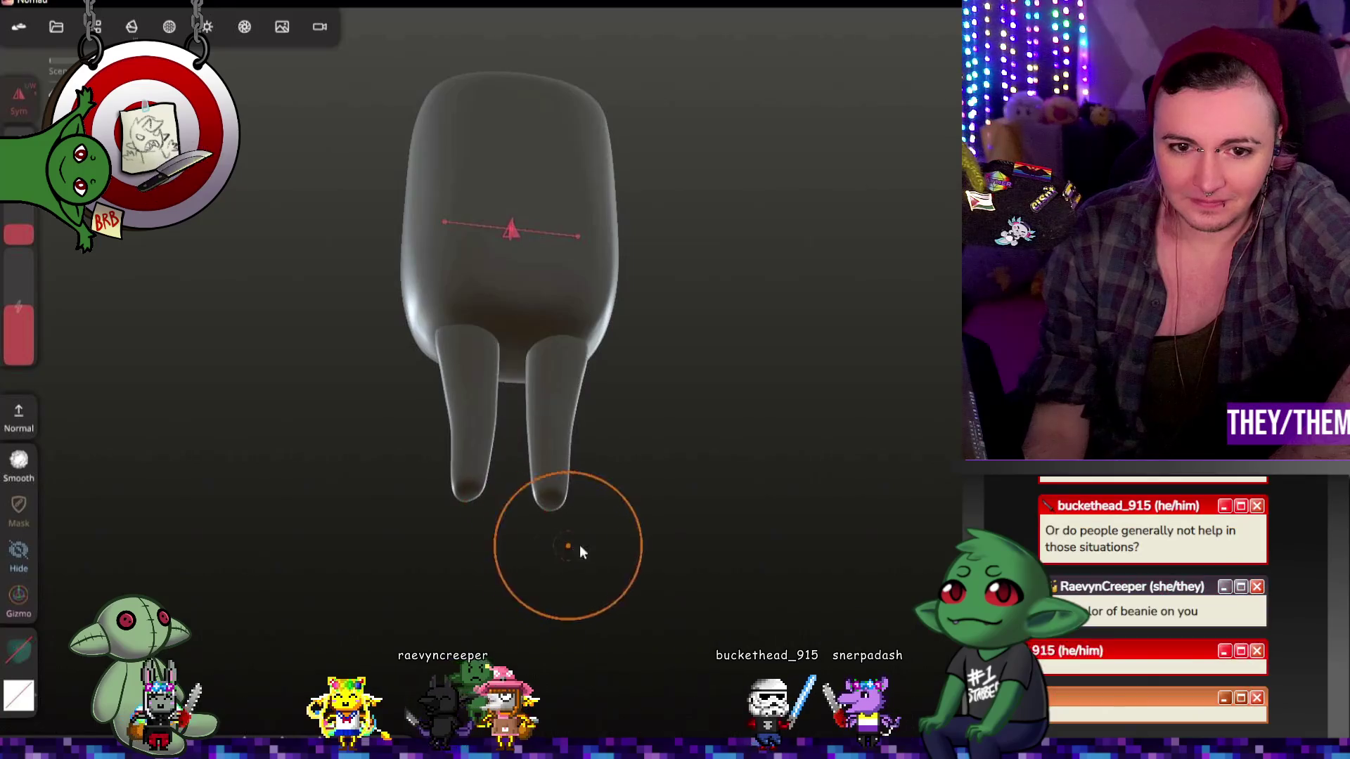
left_click_drag(563, 551, 534, 619)
left_click_drag(834, 582, 760, 555)
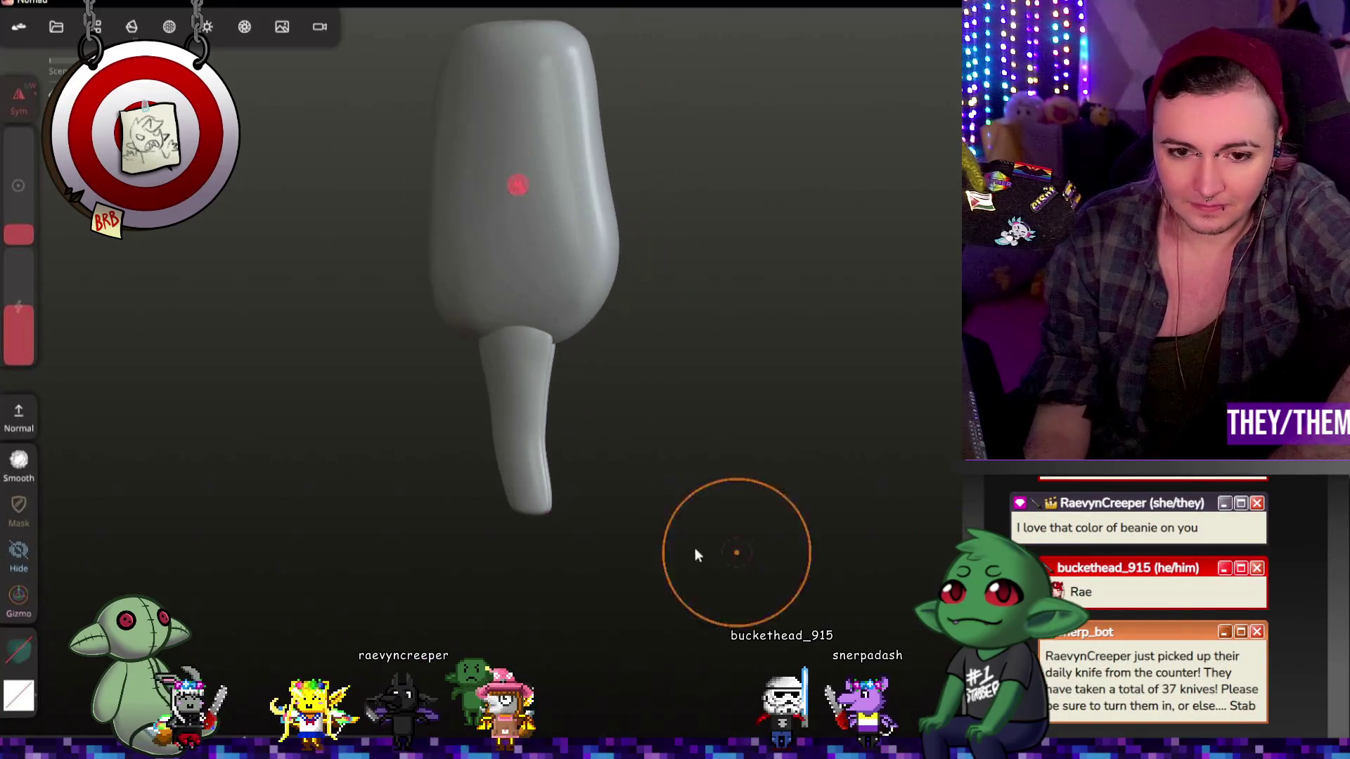
mouse_move(470, 518)
left_mouse_down()
mouse_move(471, 558)
mouse_move(440, 549)
mouse_move(446, 533)
left_mouse_up()
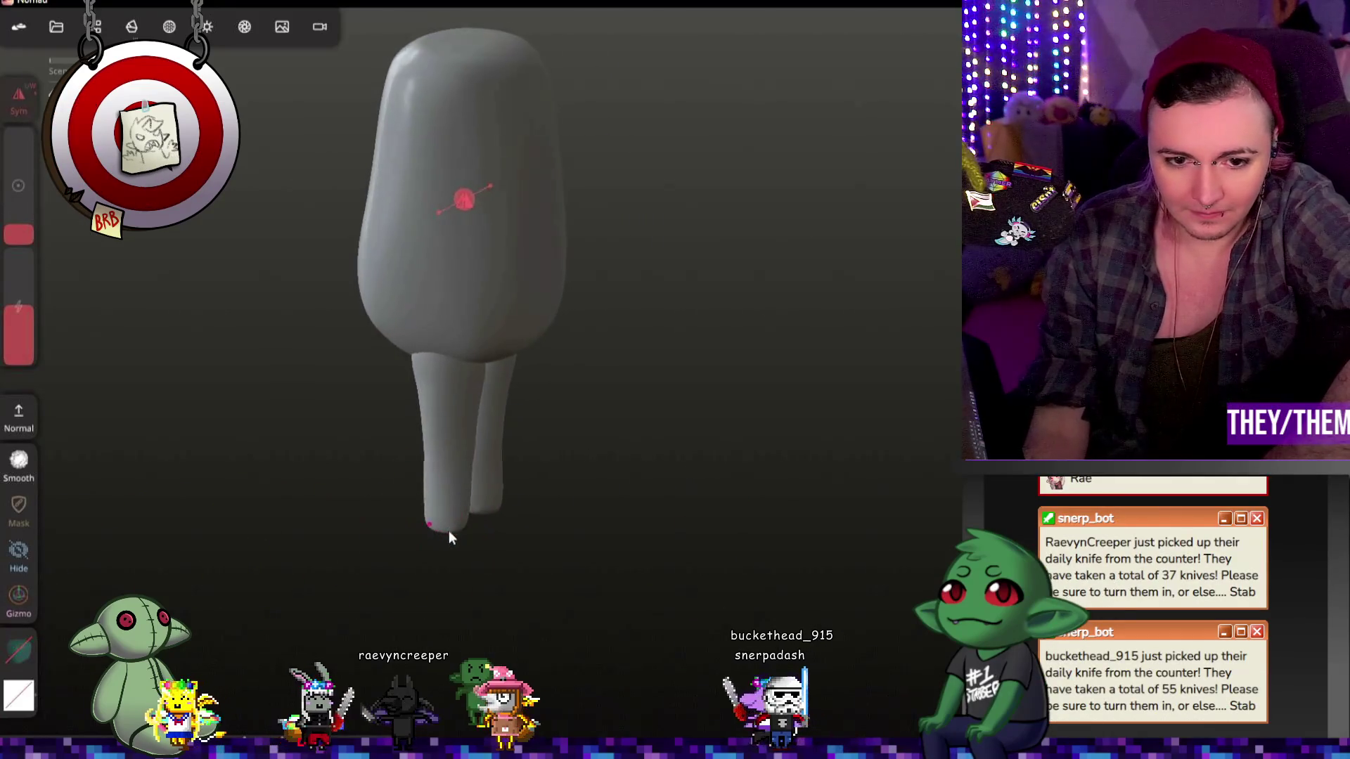
mouse_move(547, 555)
left_mouse_down()
mouse_move(774, 323)
mouse_move(394, 492)
left_mouse_up()
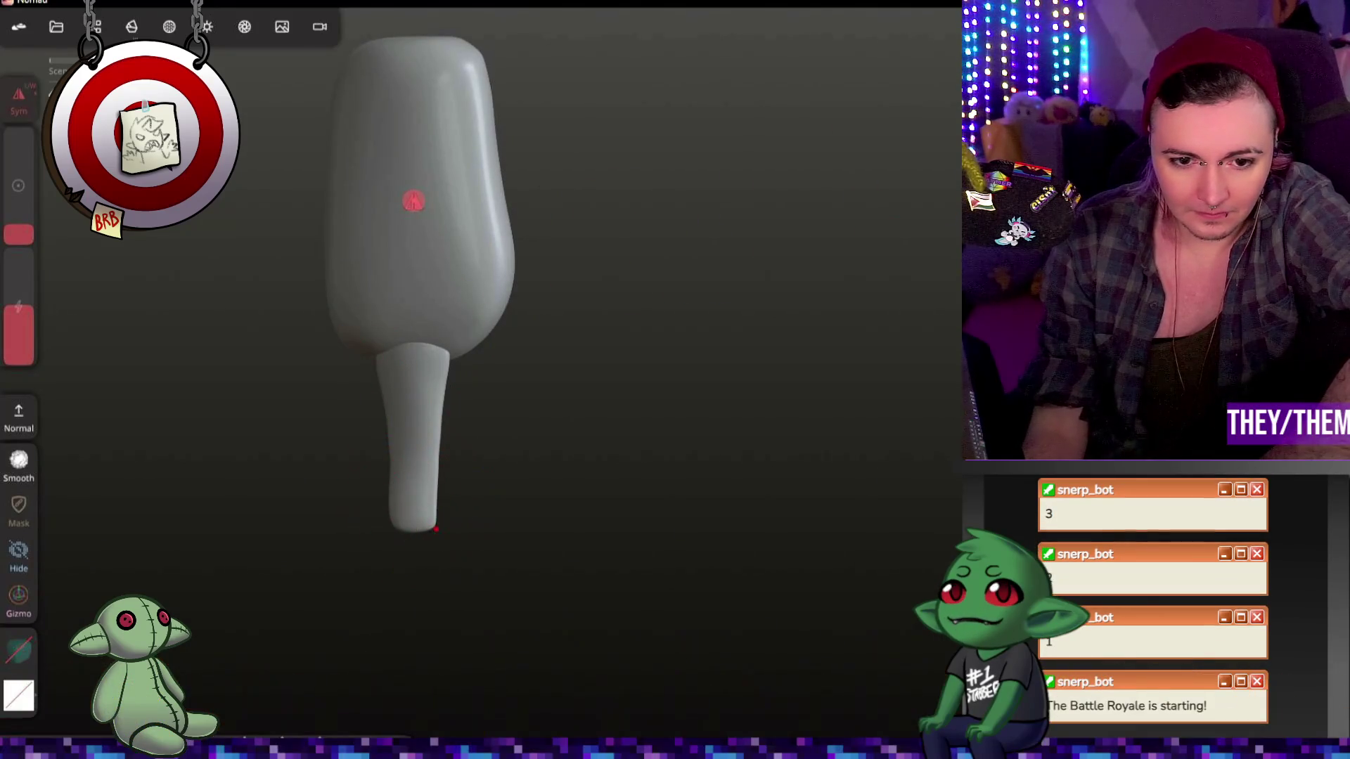
left_click_drag(383, 409, 376, 482)
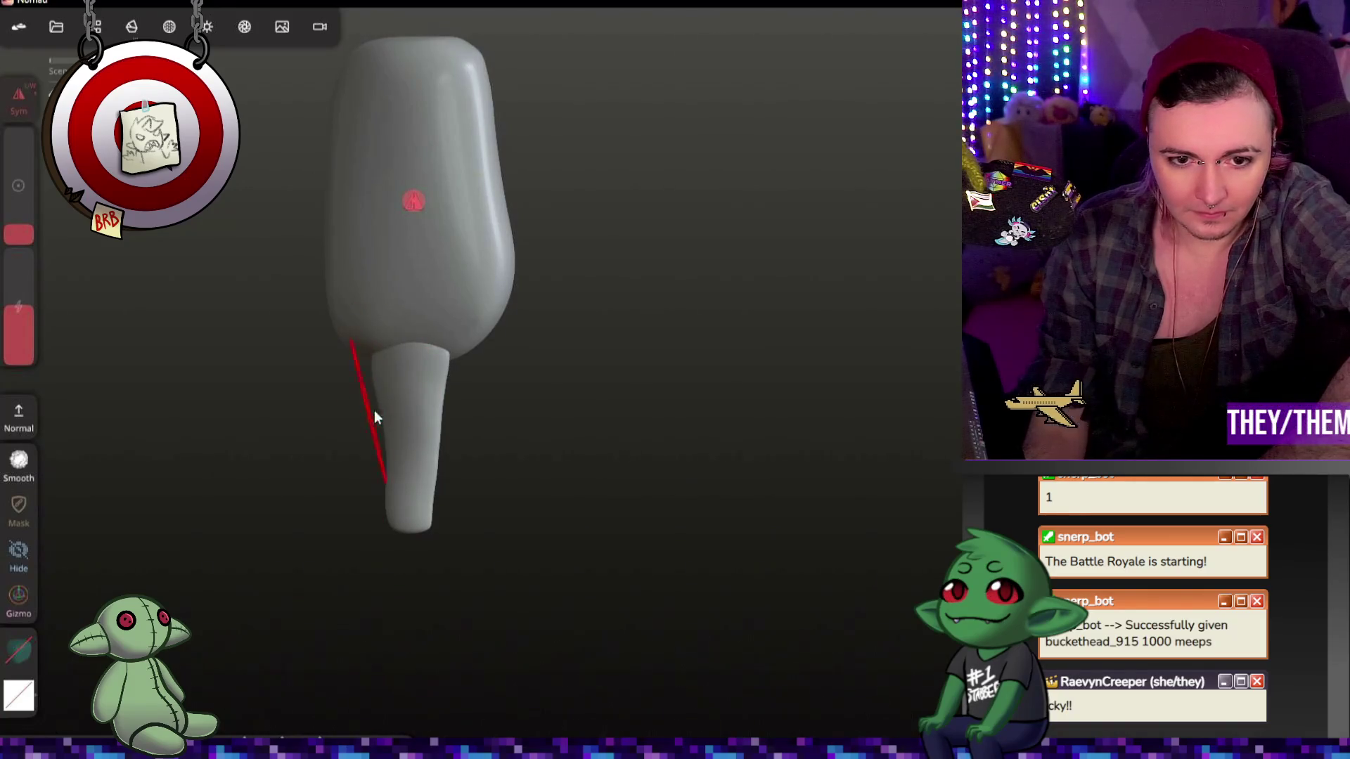
mouse_move(570, 403)
left_mouse_down()
mouse_move(217, 424)
mouse_move(608, 430)
mouse_move(361, 415)
mouse_move(220, 386)
mouse_move(286, 436)
mouse_move(313, 434)
left_mouse_up()
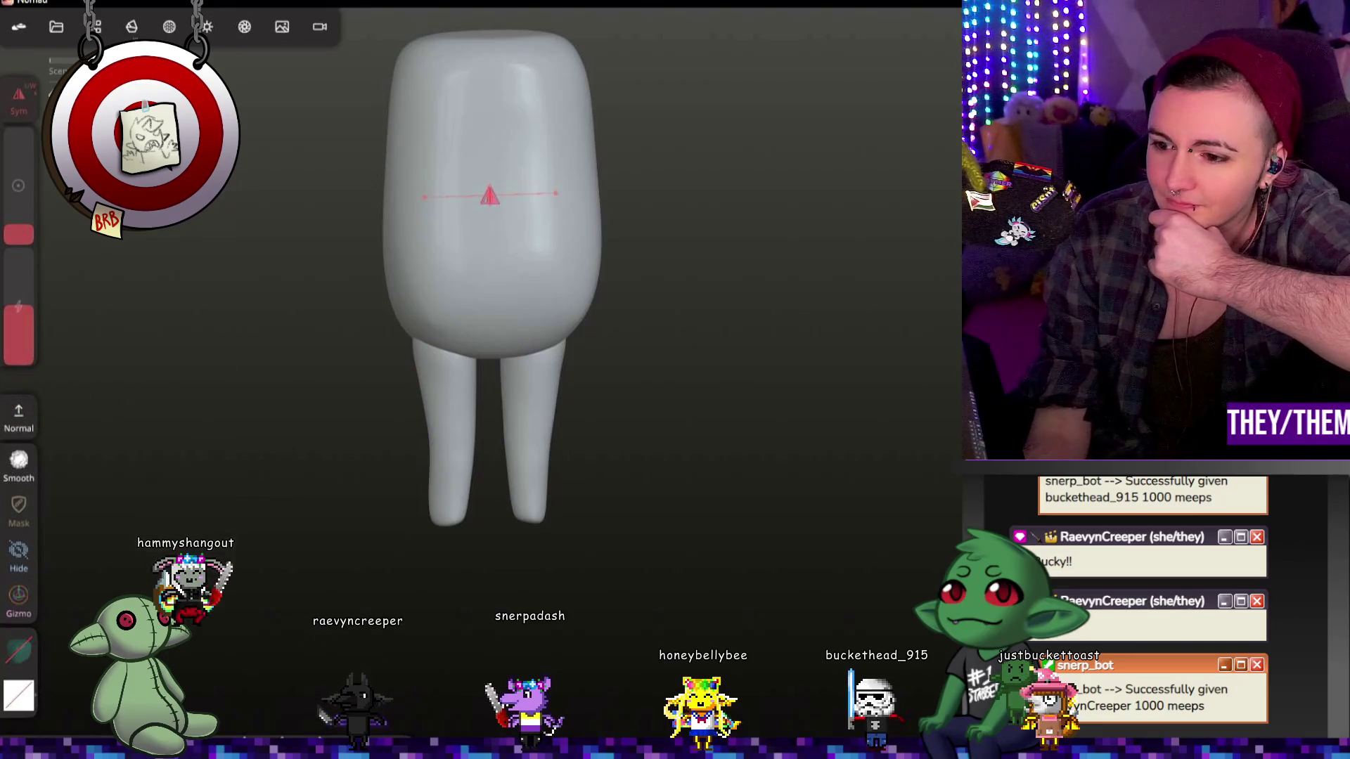
Step: Scale the body and legs taller along Y with the Gizmo, then return to a sculpt brush
left_click(19, 596)
left_click_drag(447, 225, 446, 125)
mouse_move(837, 324)
left_mouse_down()
mouse_move(751, 346)
mouse_move(440, 221)
mouse_move(458, 272)
left_mouse_up()
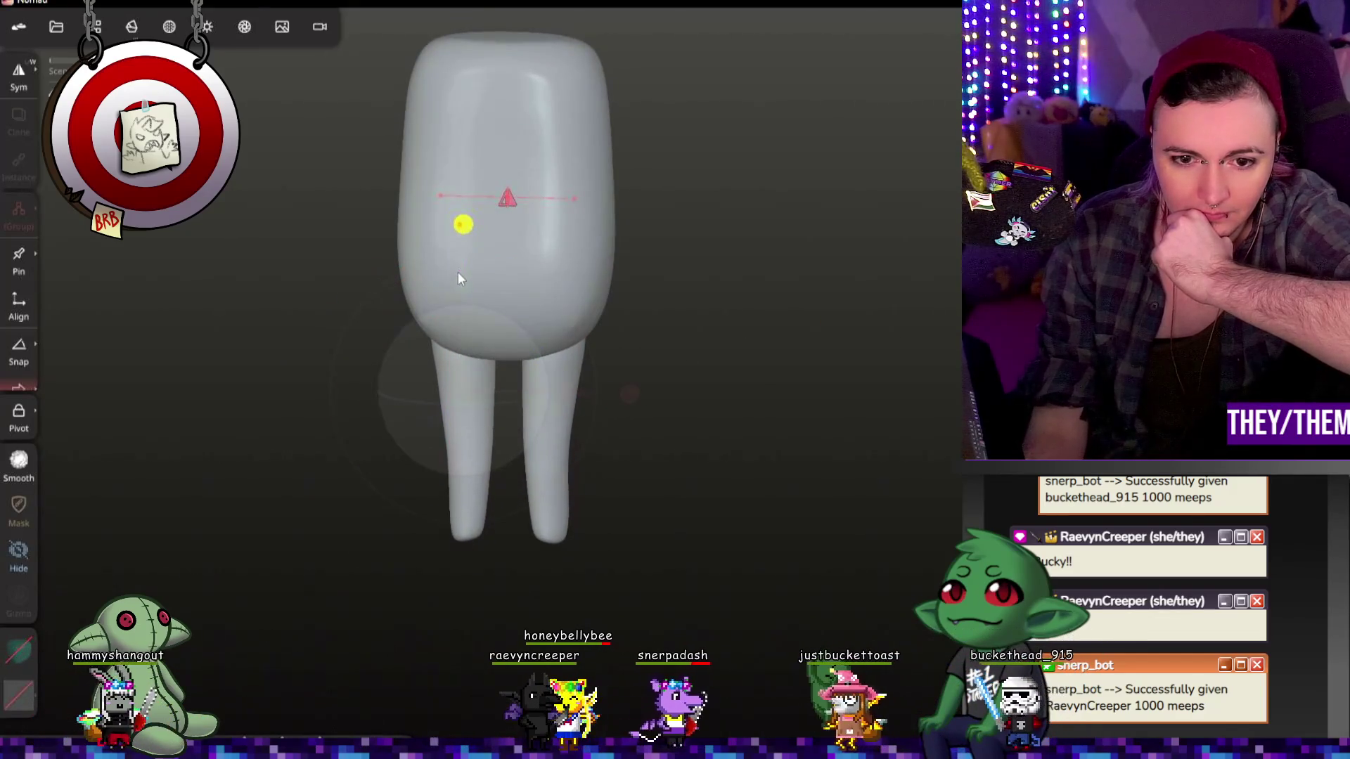
mouse_move(825, 448)
left_mouse_down()
mouse_move(461, 426)
mouse_move(849, 449)
left_mouse_up()
left_click_drag(627, 388, 627, 390)
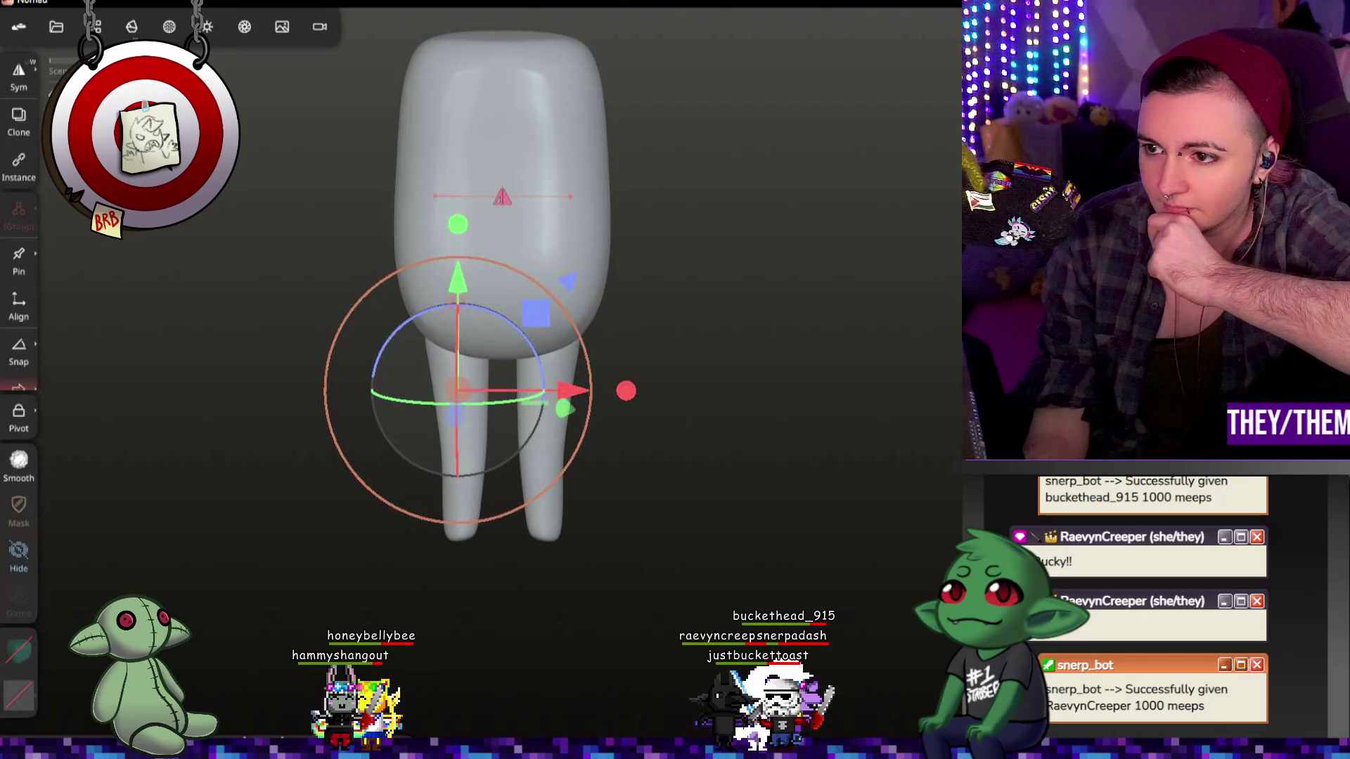
left_click(1328, 105)
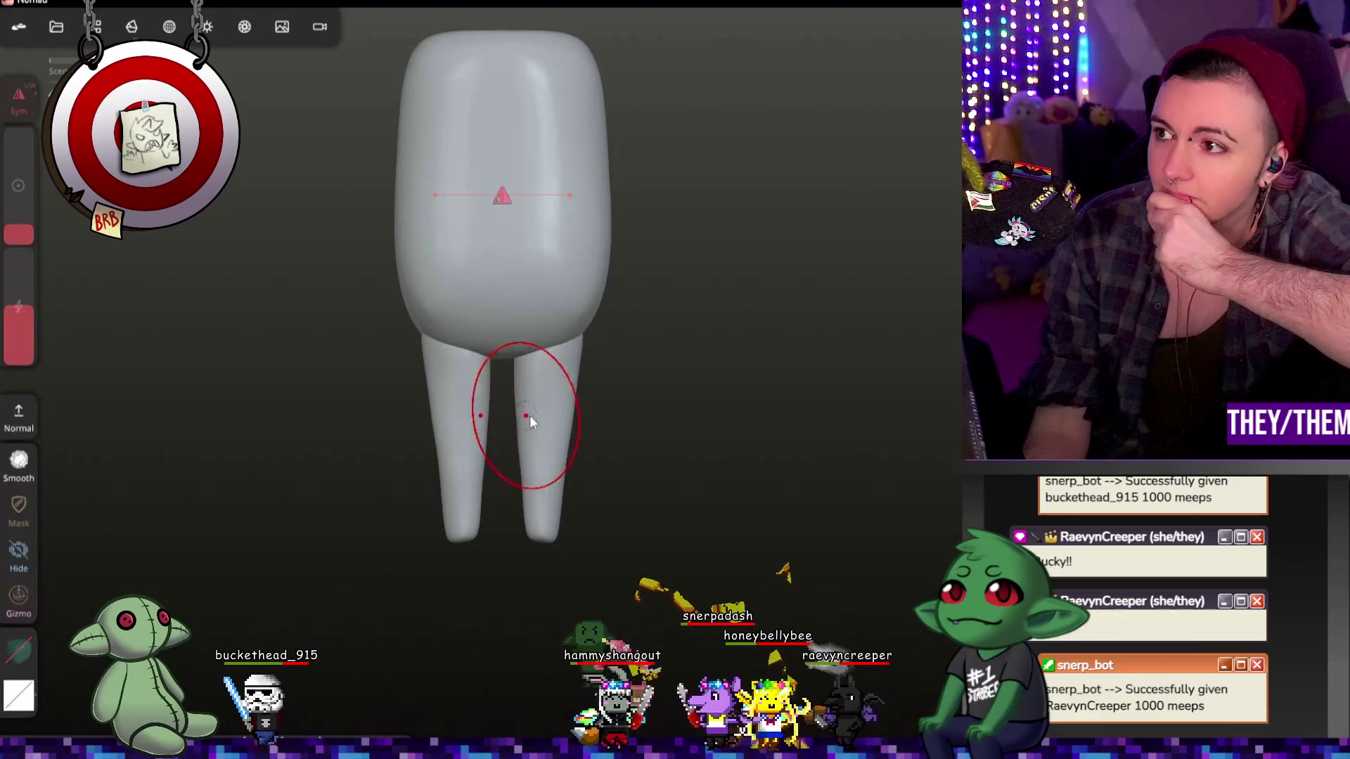
mouse_move(703, 281)
left_mouse_down()
mouse_move(808, 281)
mouse_move(734, 281)
left_mouse_up()
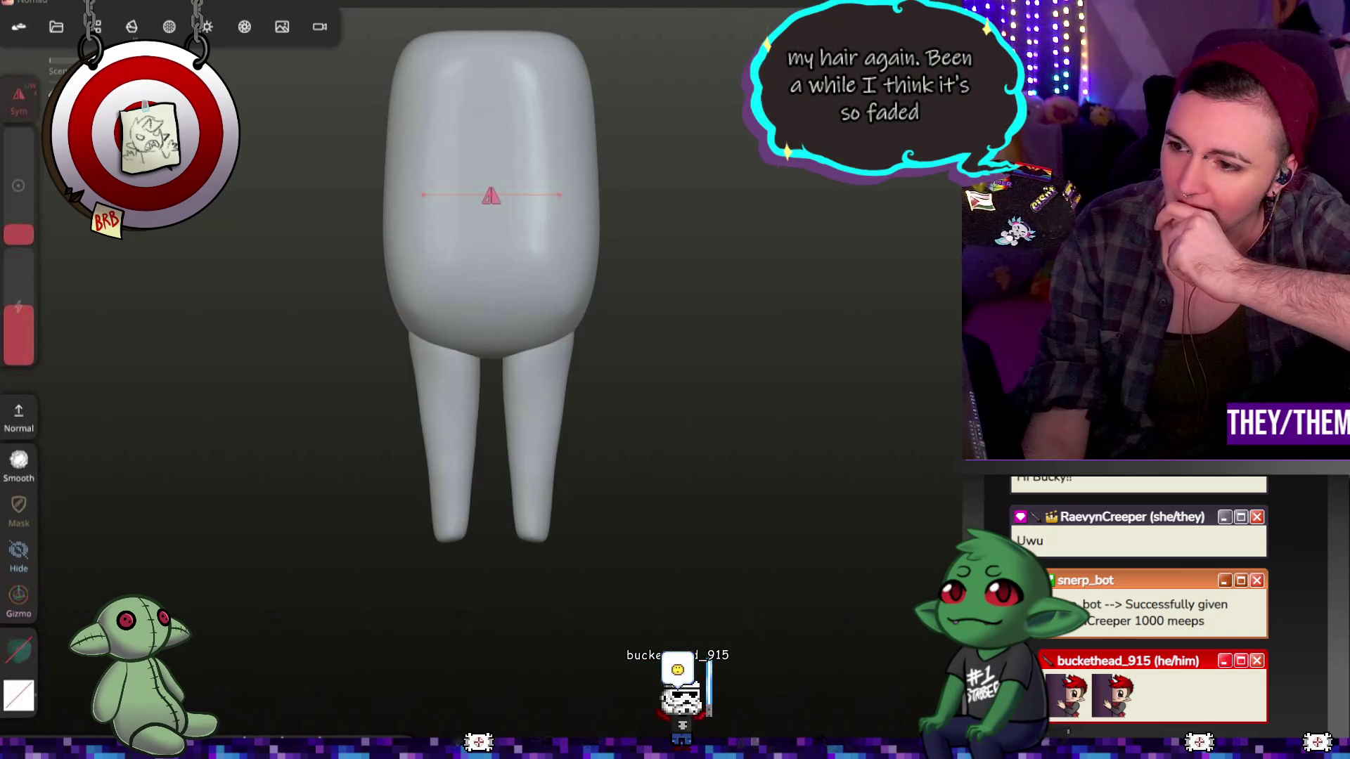
mouse_move(808, 274)
middle_mouse_down()
mouse_move(942, 286)
mouse_move(743, 300)
middle_mouse_up()
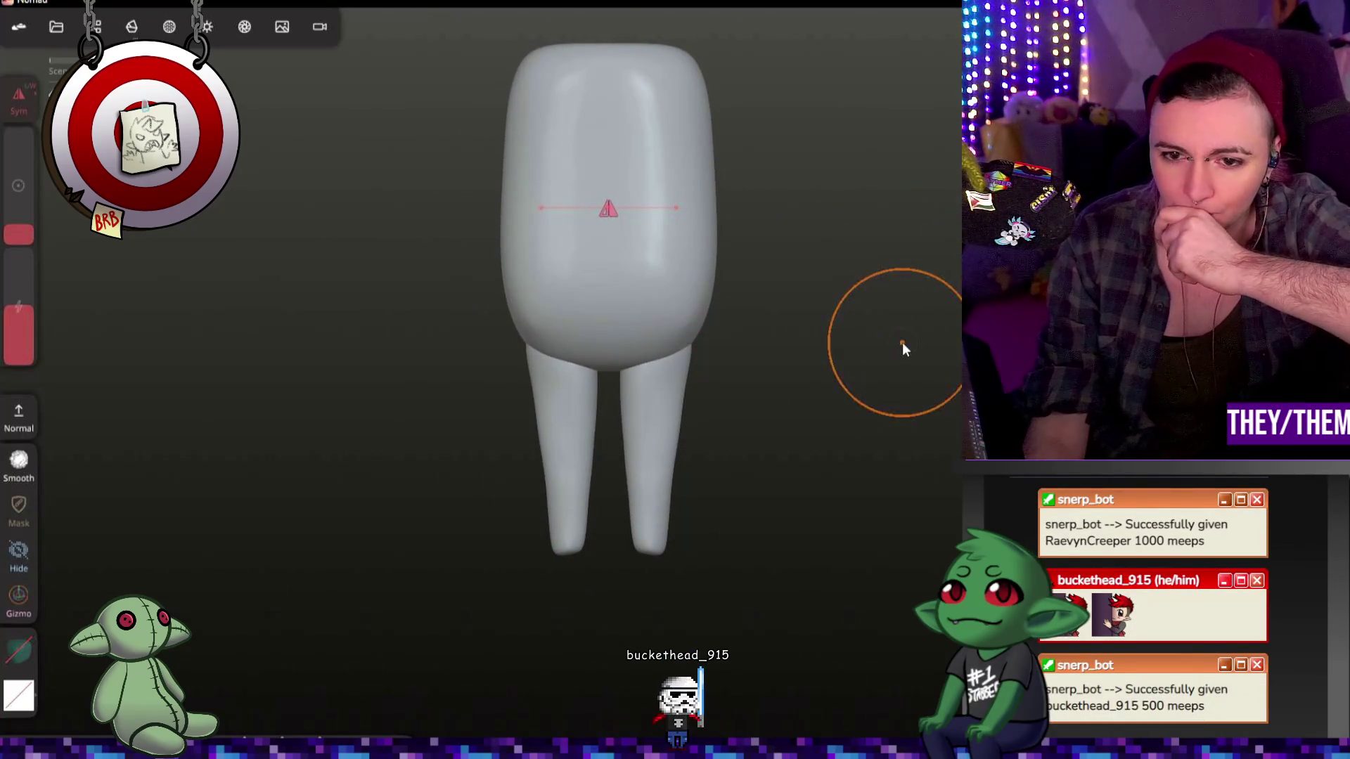
Step: Try a voxel remesh at resolution 200, then undo it
left_click(131, 26)
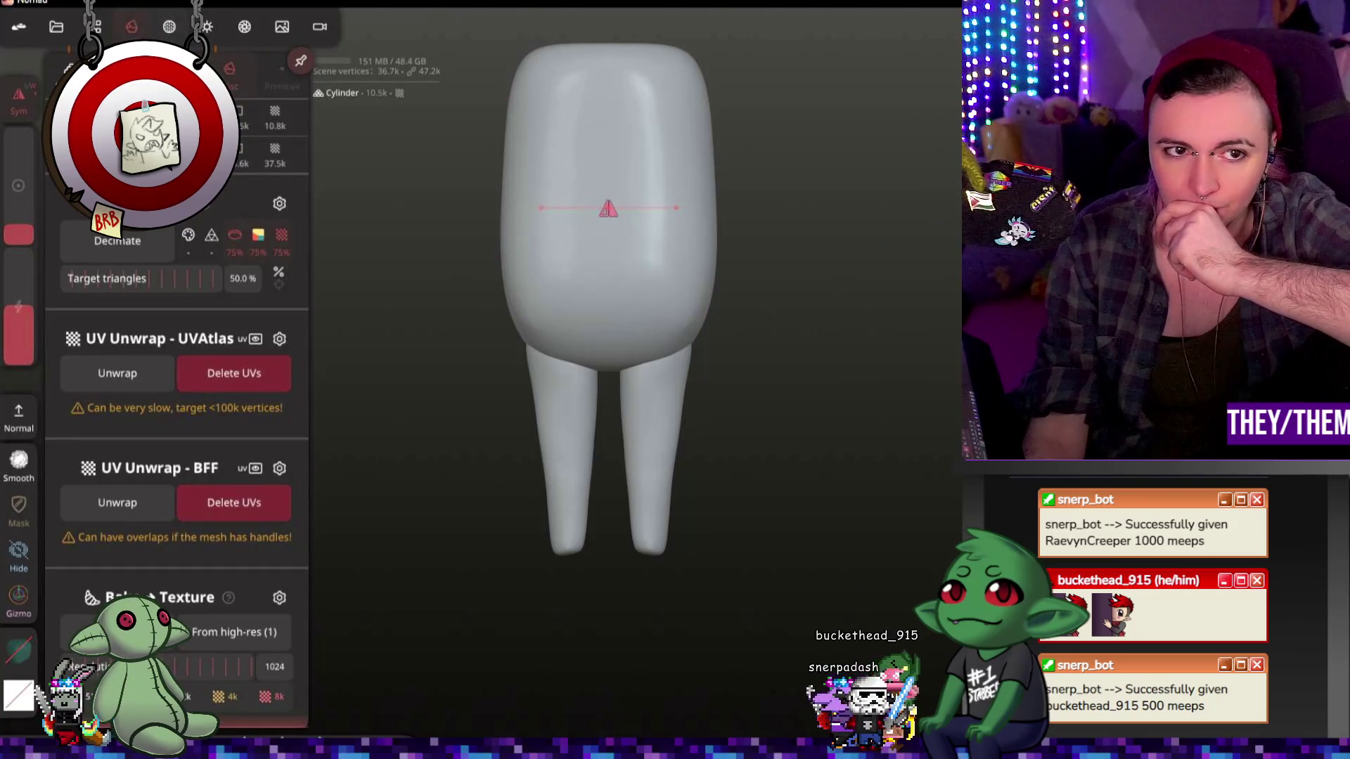
left_click(121, 69)
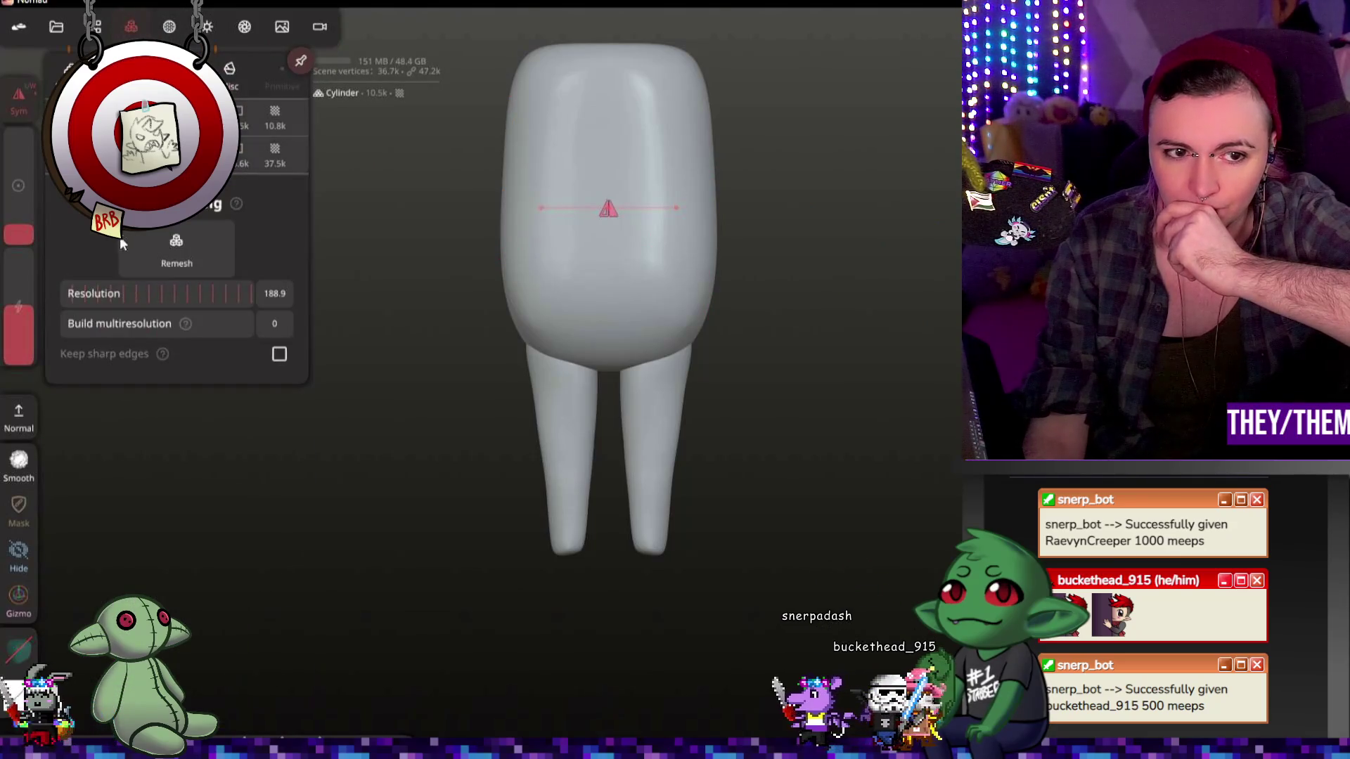
left_click(277, 297)
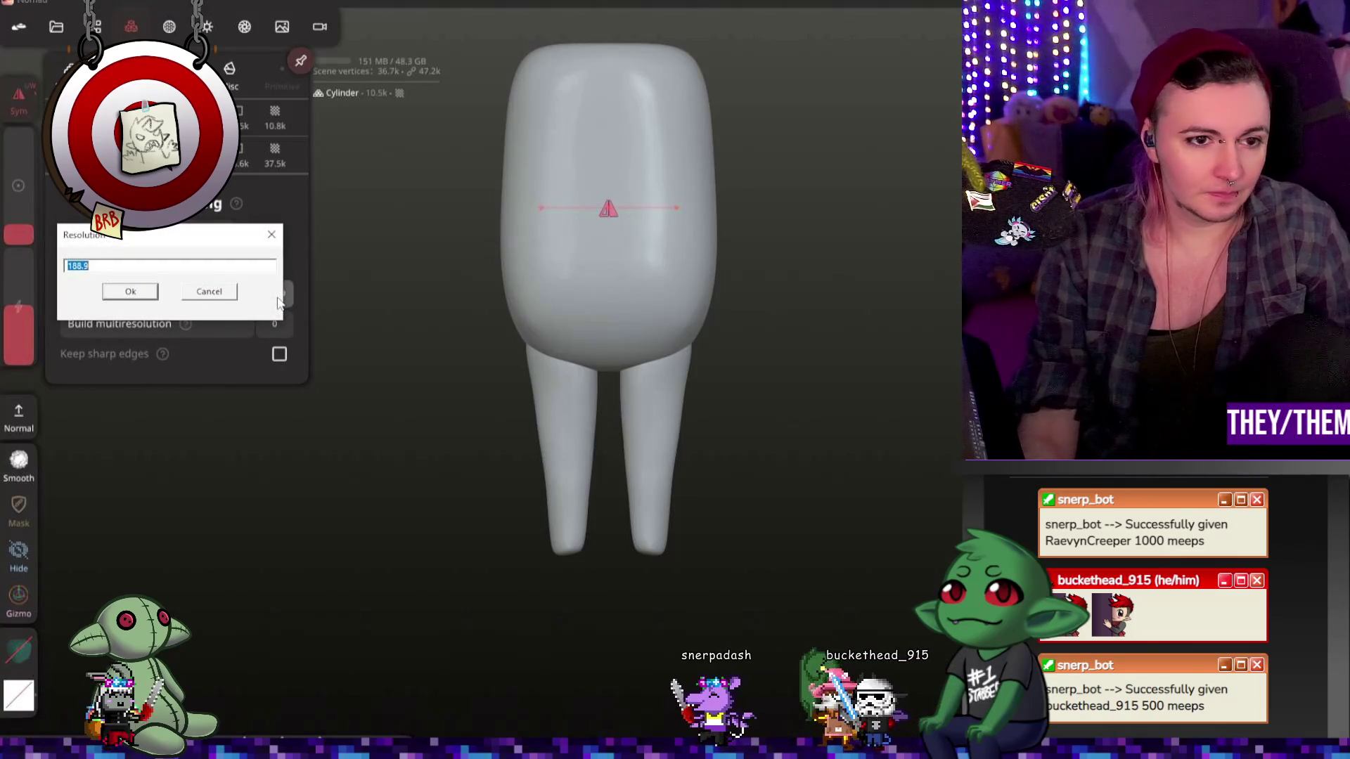
type("200")
left_click(145, 290)
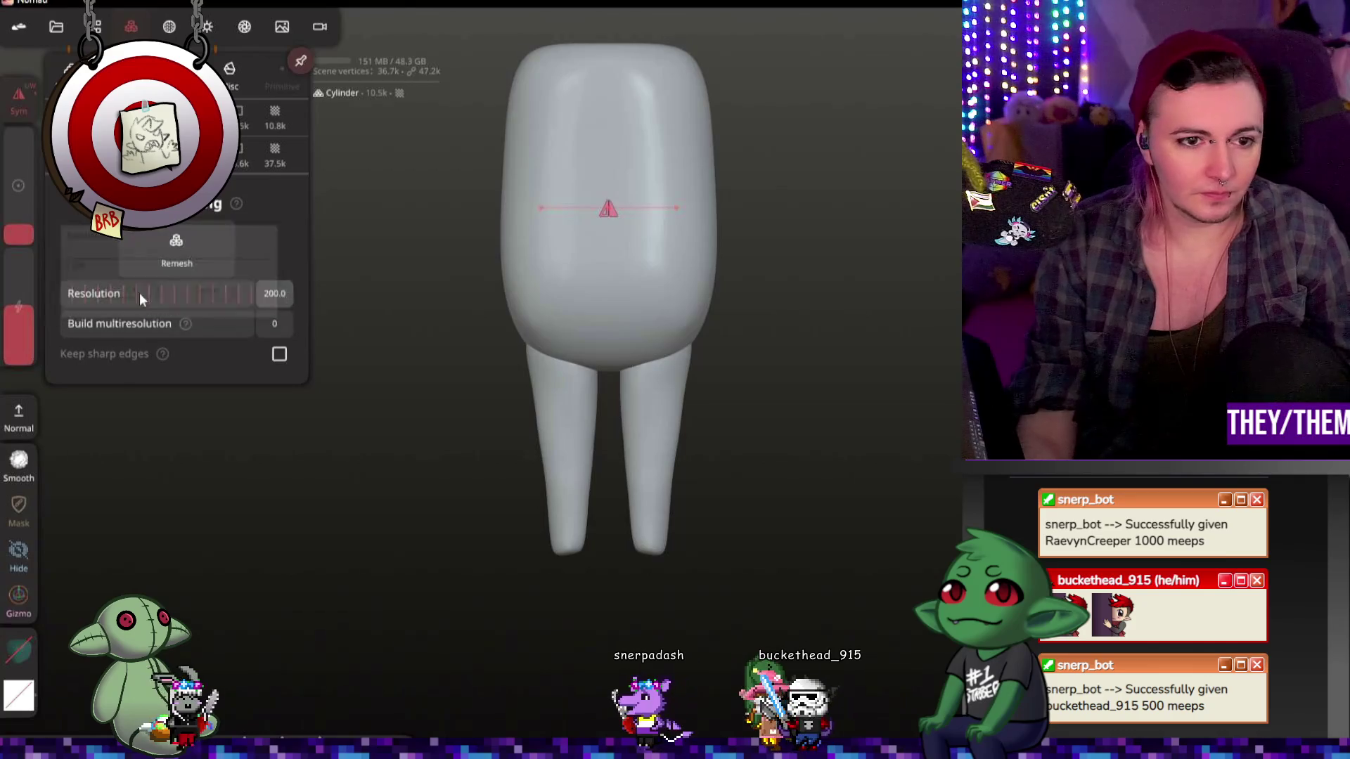
left_click(172, 250)
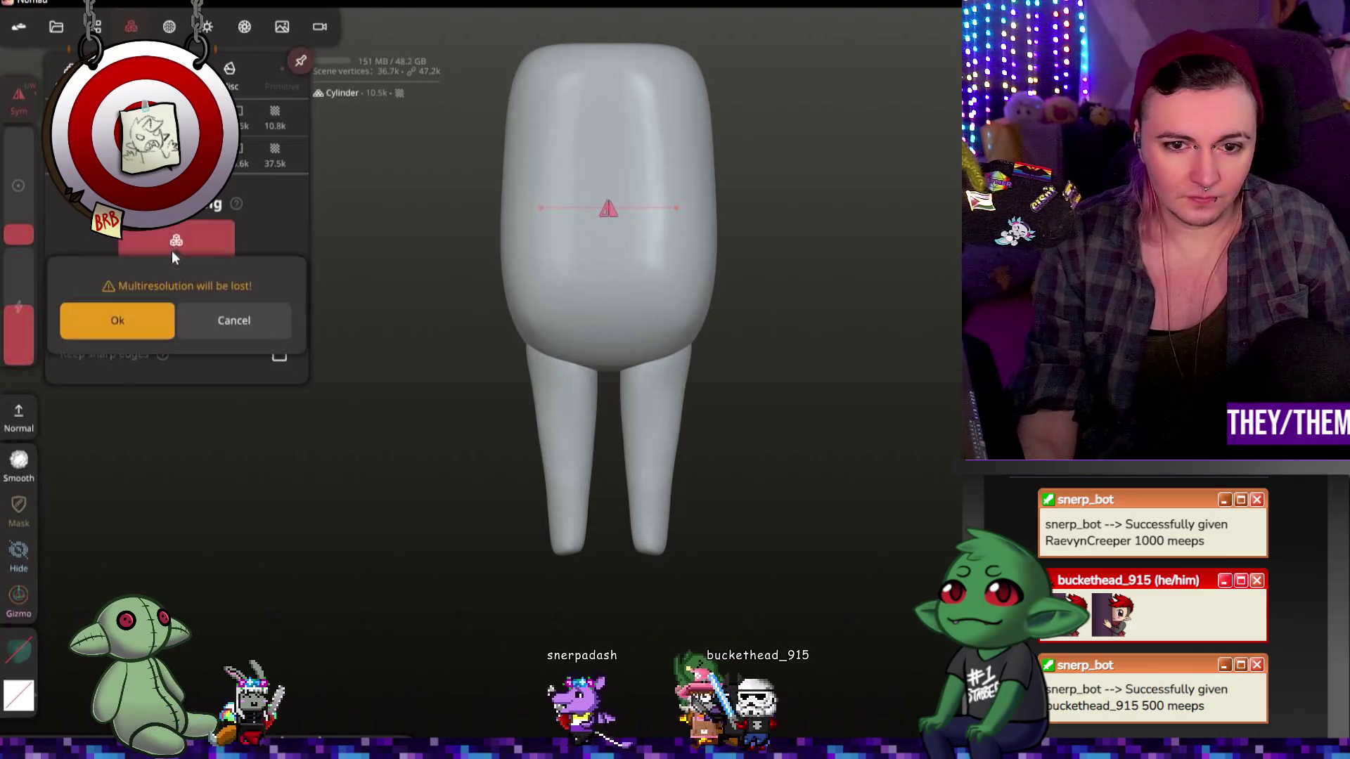
left_click(131, 322)
key("ctrl+z")
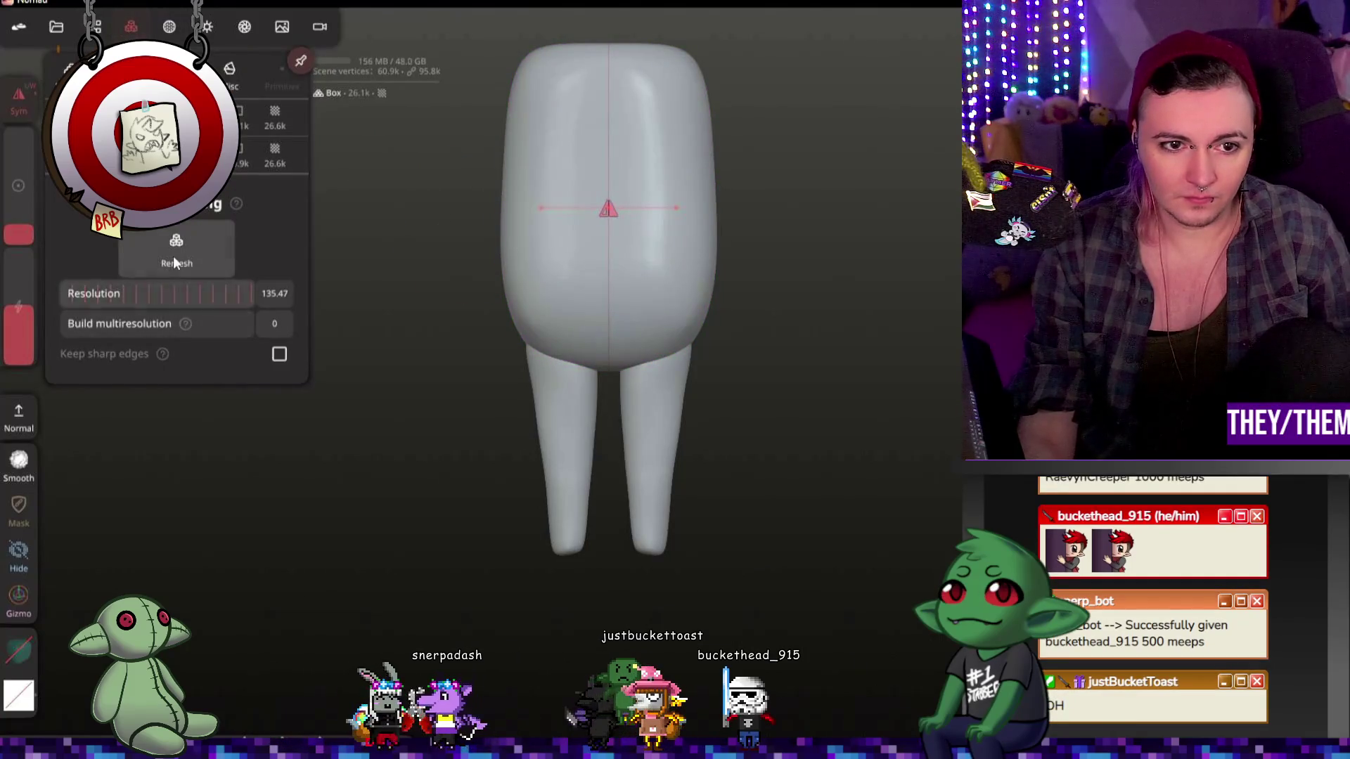
Step: Remesh again at resolution 150, accept the multiresolution warning and close the panel
left_click(278, 296)
type("150")
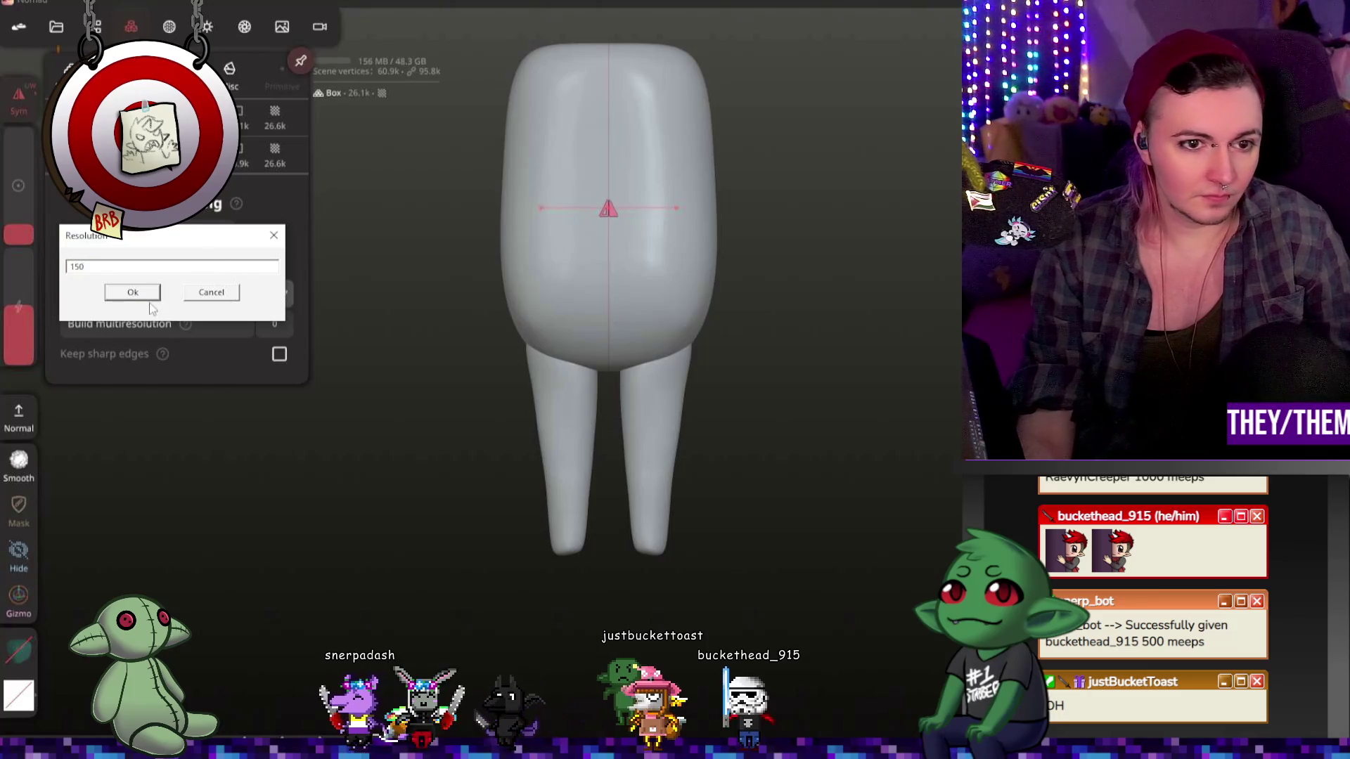
left_click(137, 294)
left_click(177, 250)
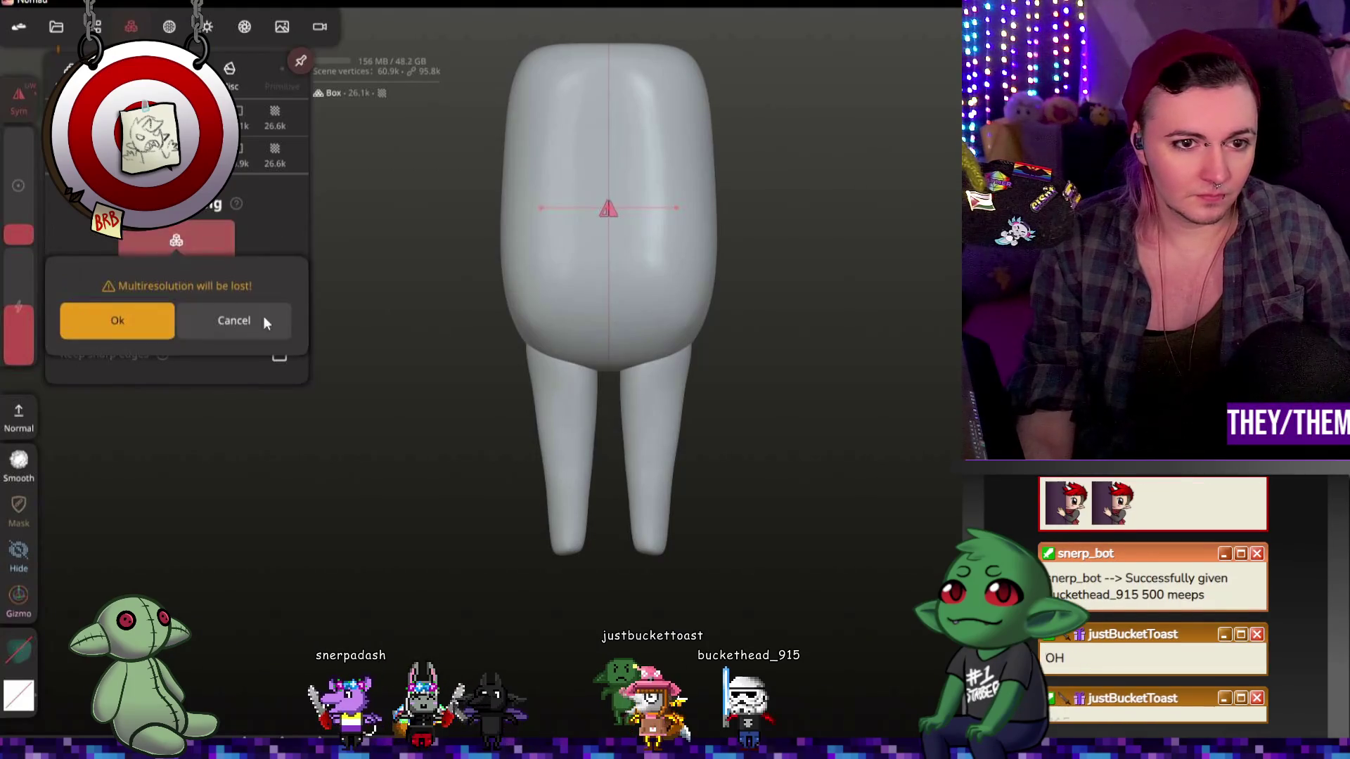
left_click(133, 320)
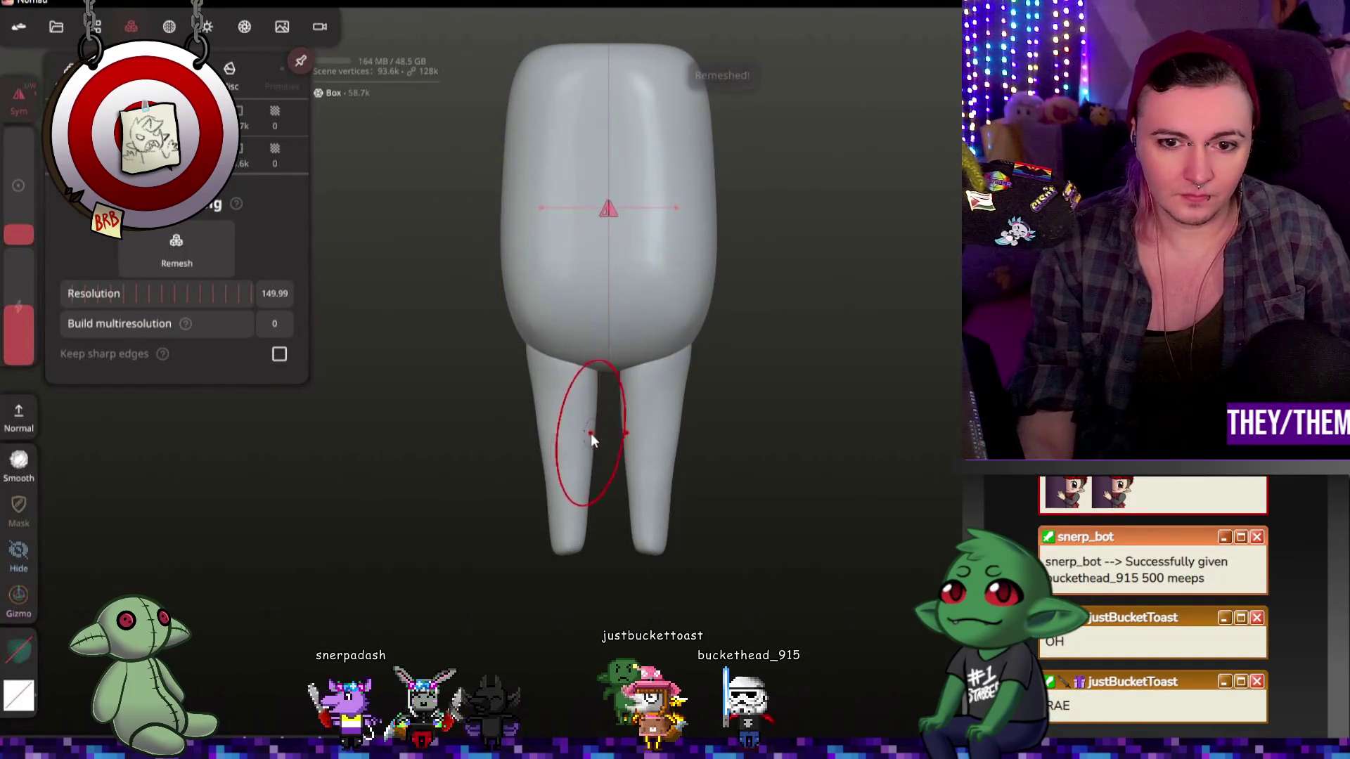
left_click(483, 296)
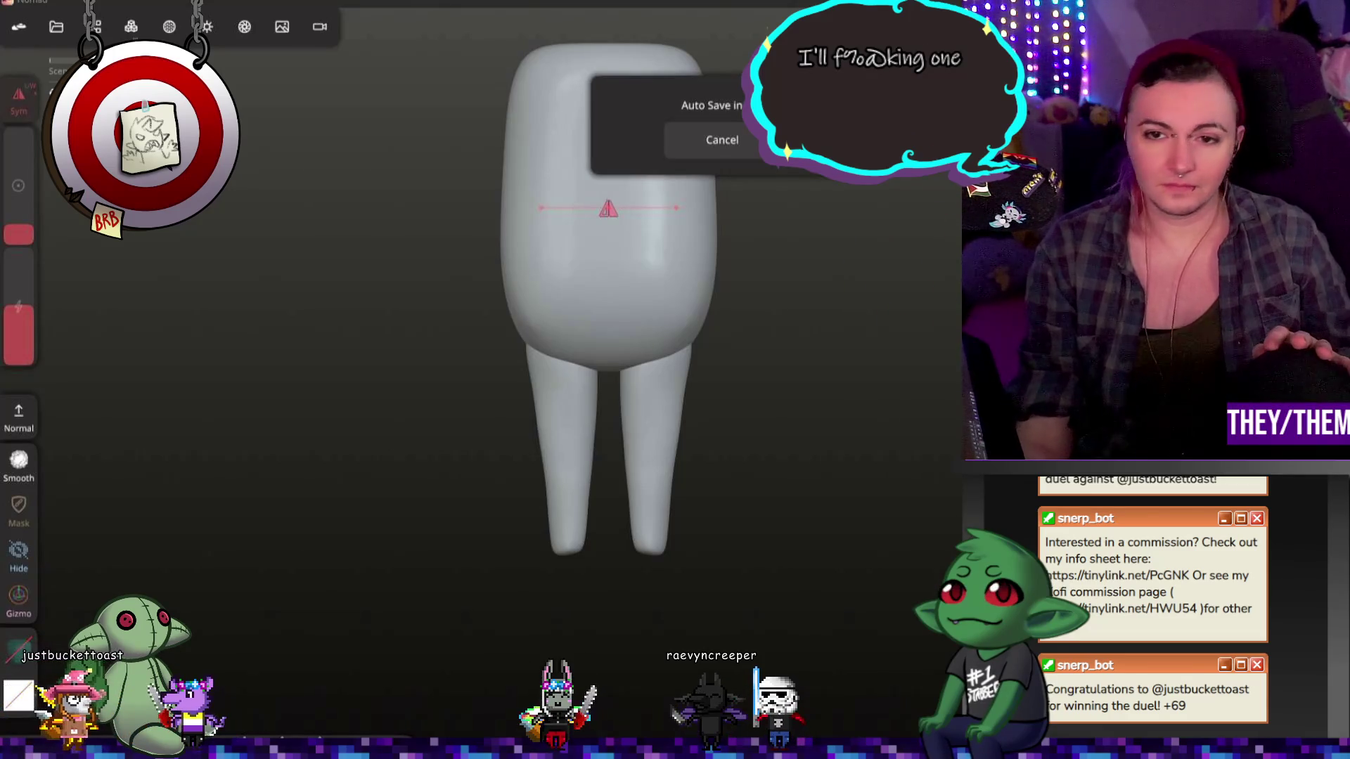
Step: Recentre the model and add a new Cylinder primitive to the scene
key("f")
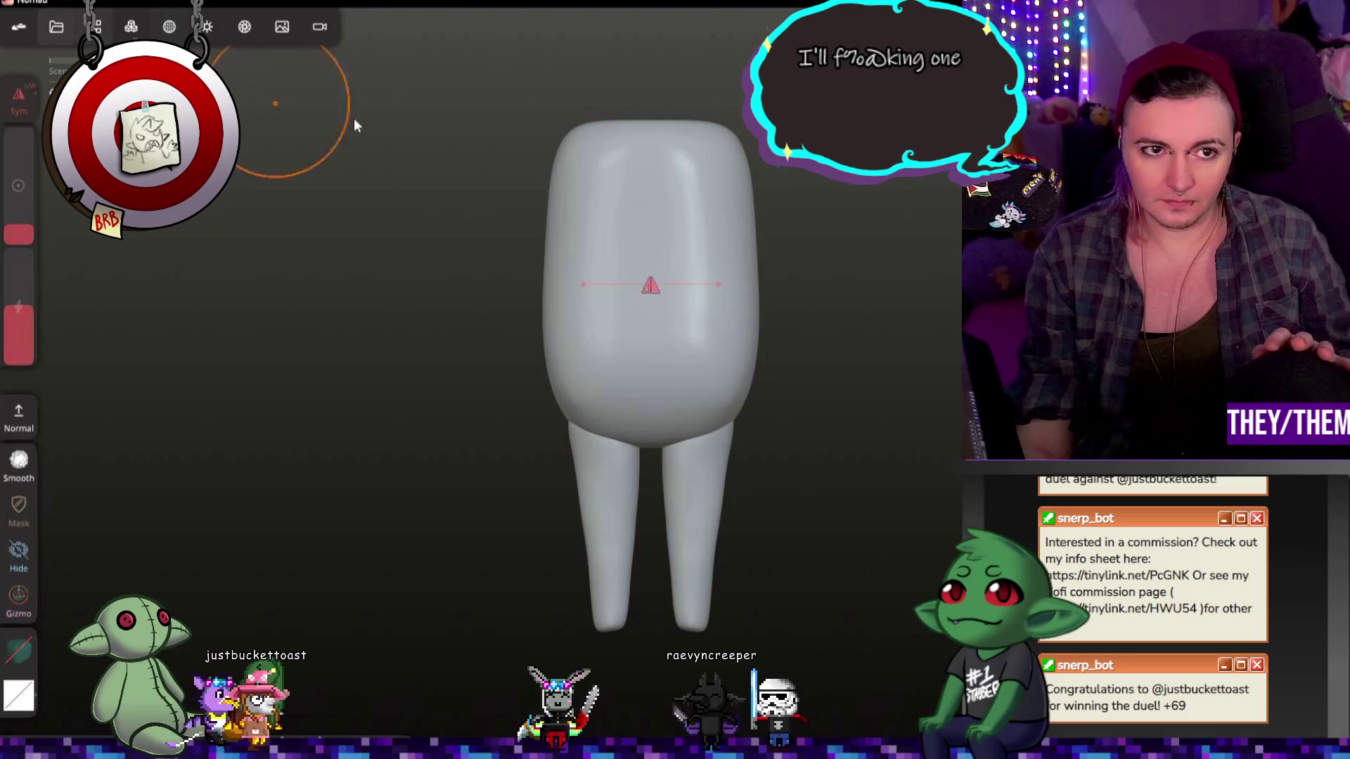
left_click(132, 27)
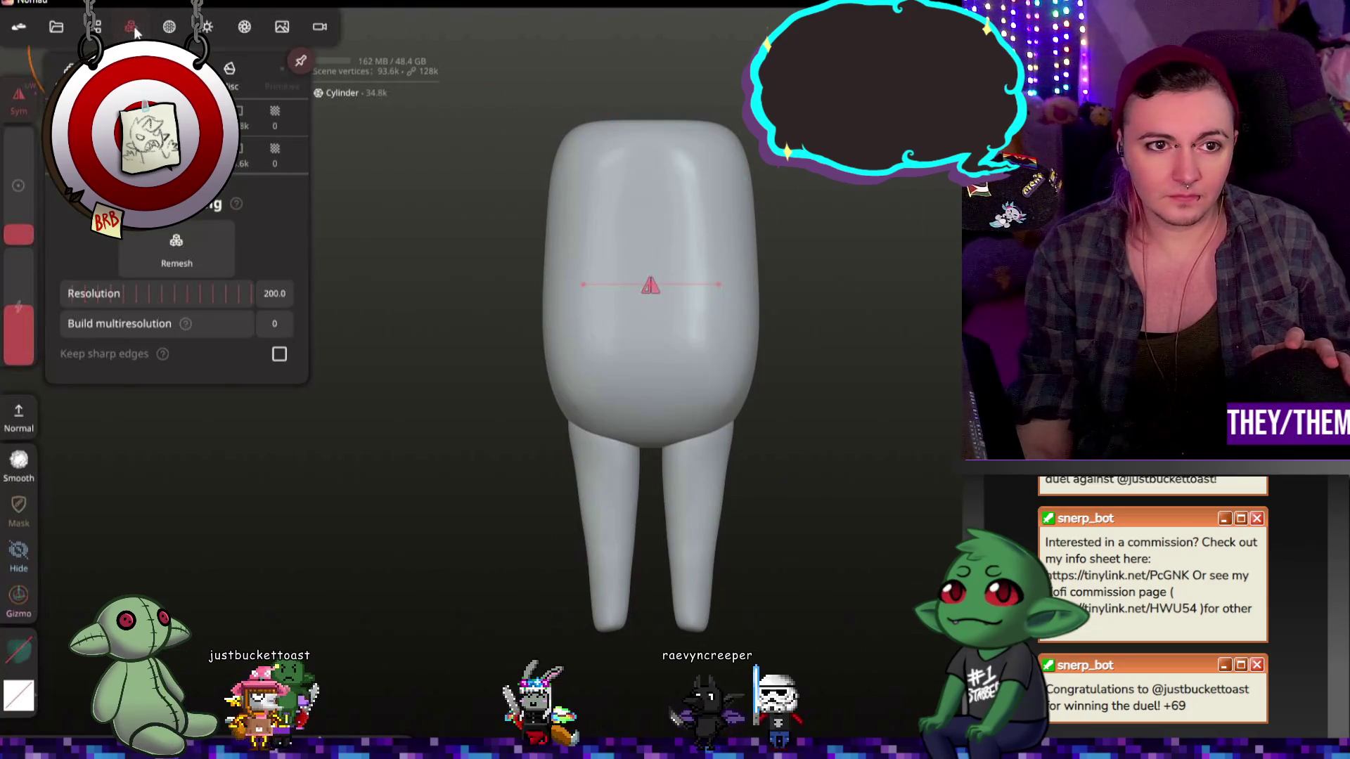
left_click(95, 27)
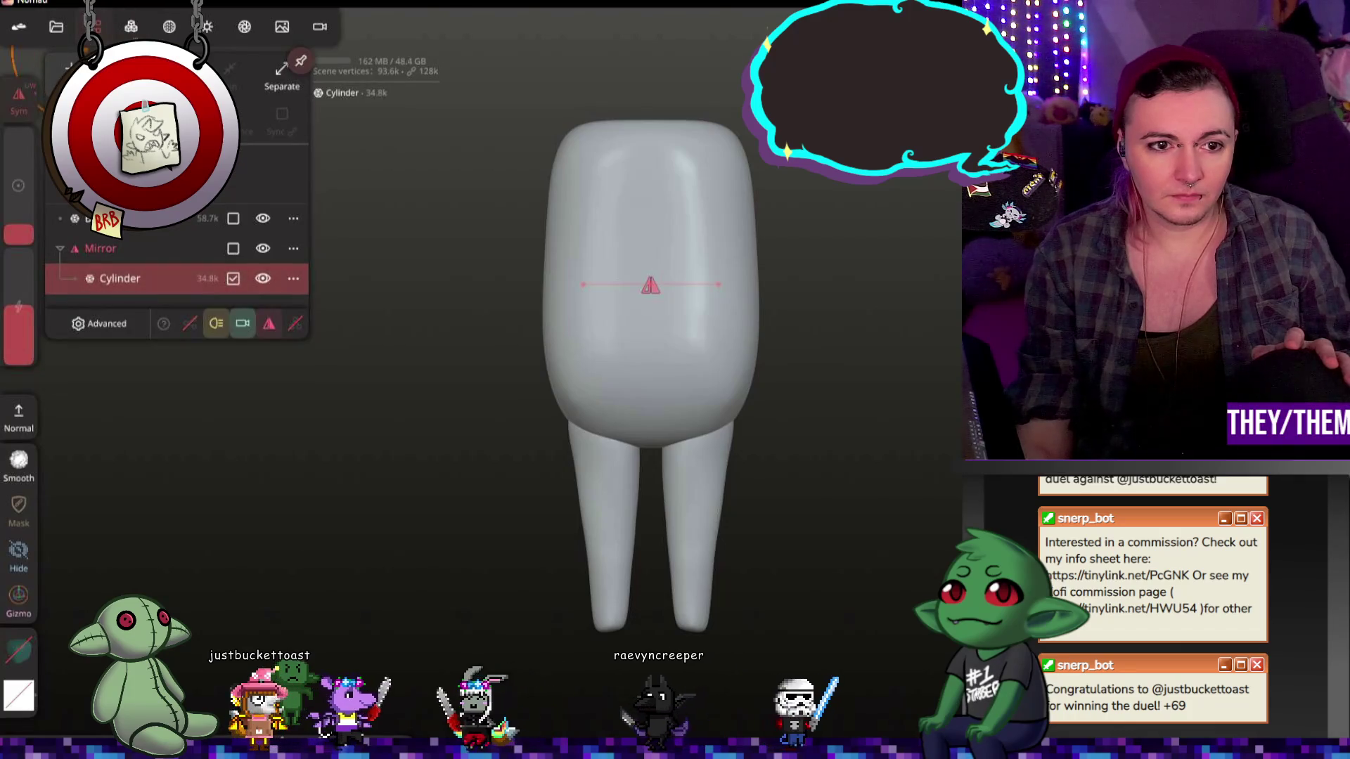
left_click(281, 68)
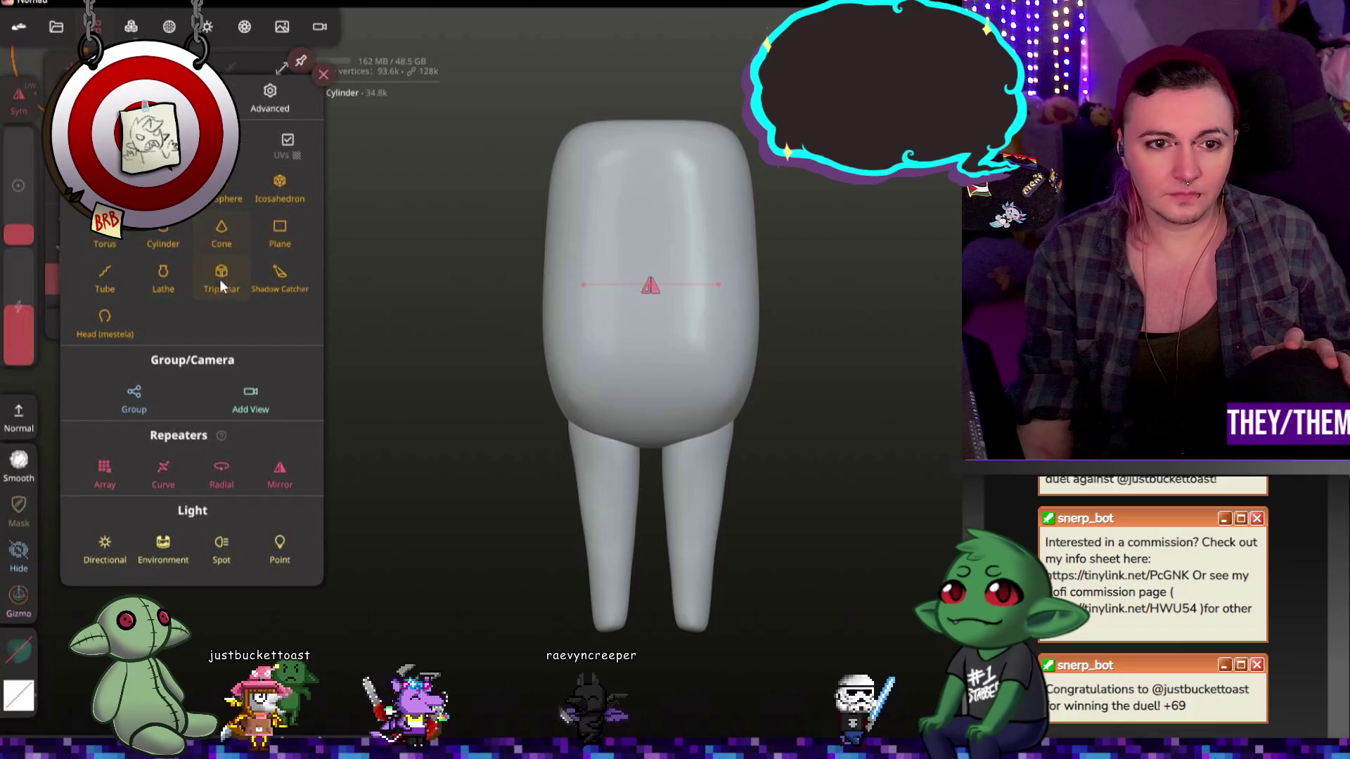
left_click(163, 232)
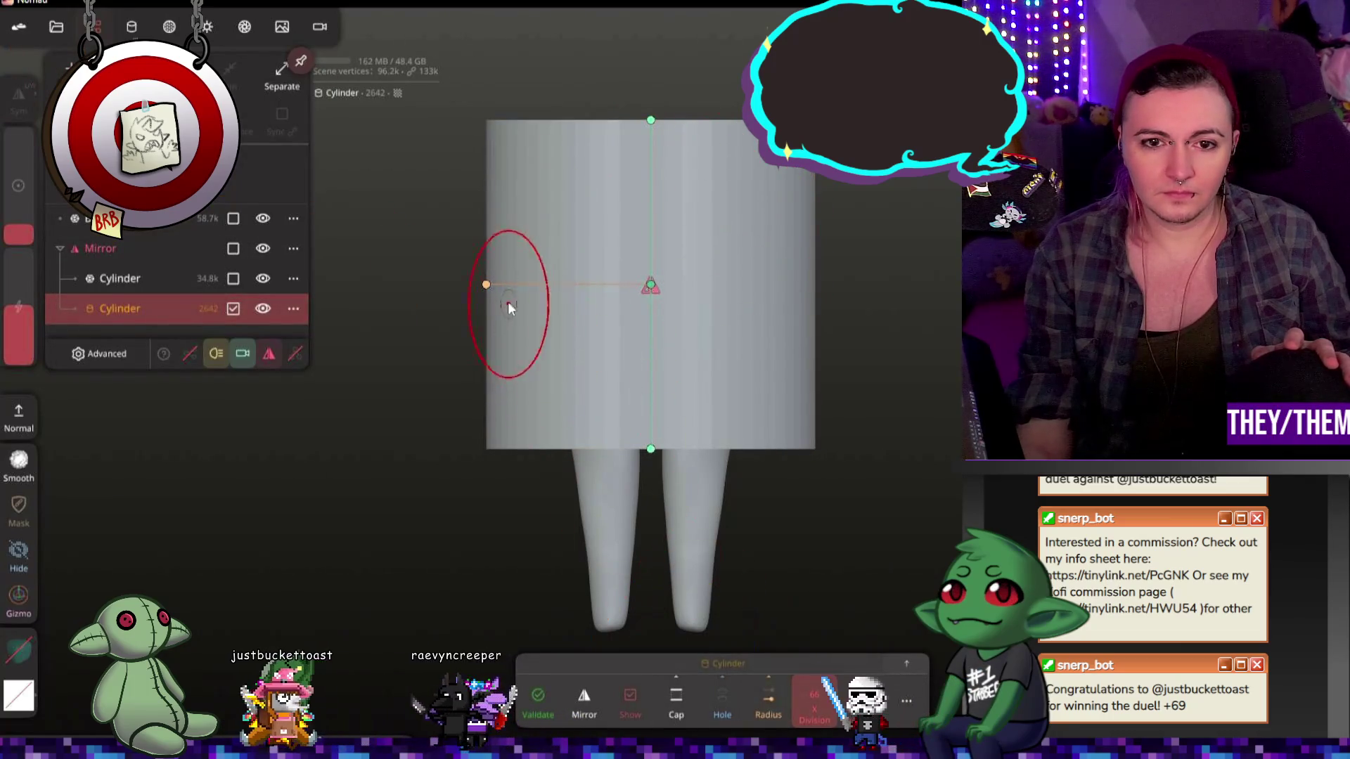
Step: Slim the cylinder's radius and use the Gizmo to place it as the mirrored arms
left_click_drag(485, 285, 628, 285)
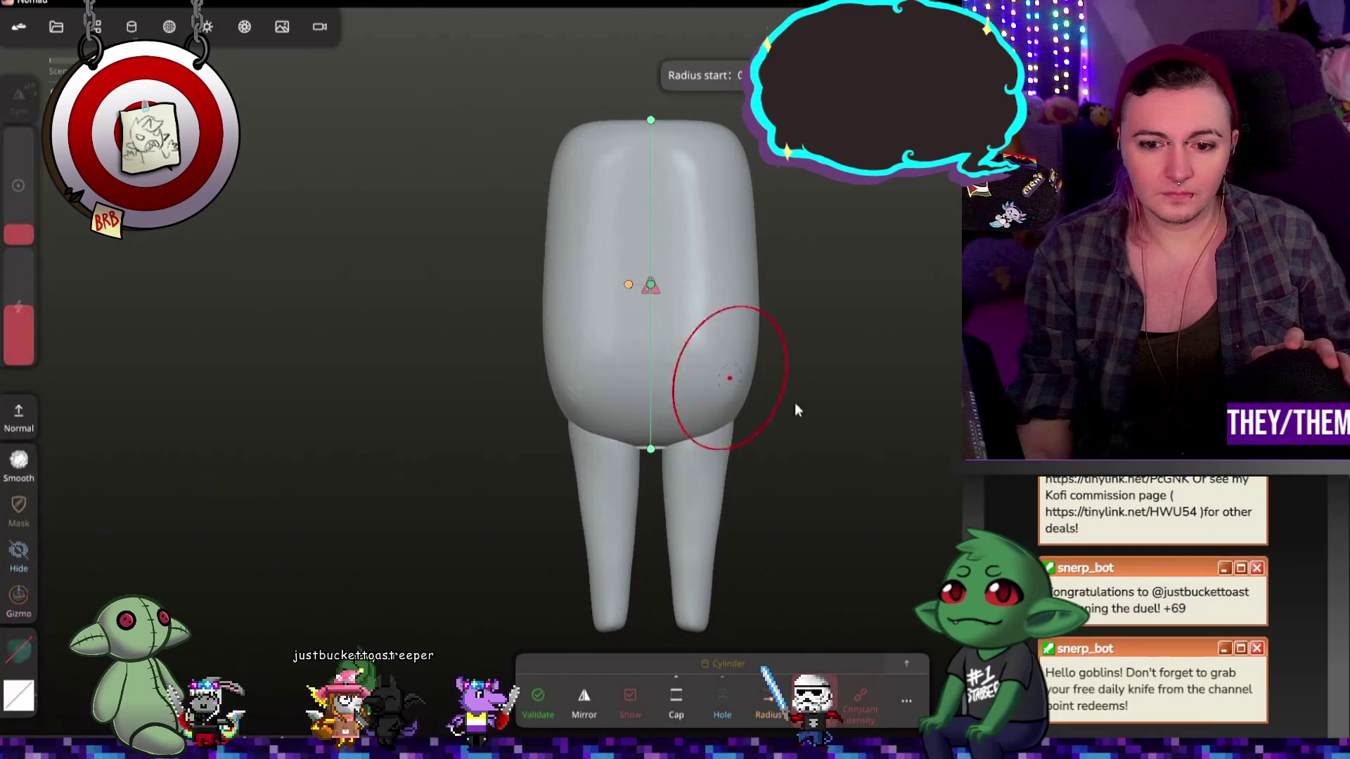
left_click(18, 597)
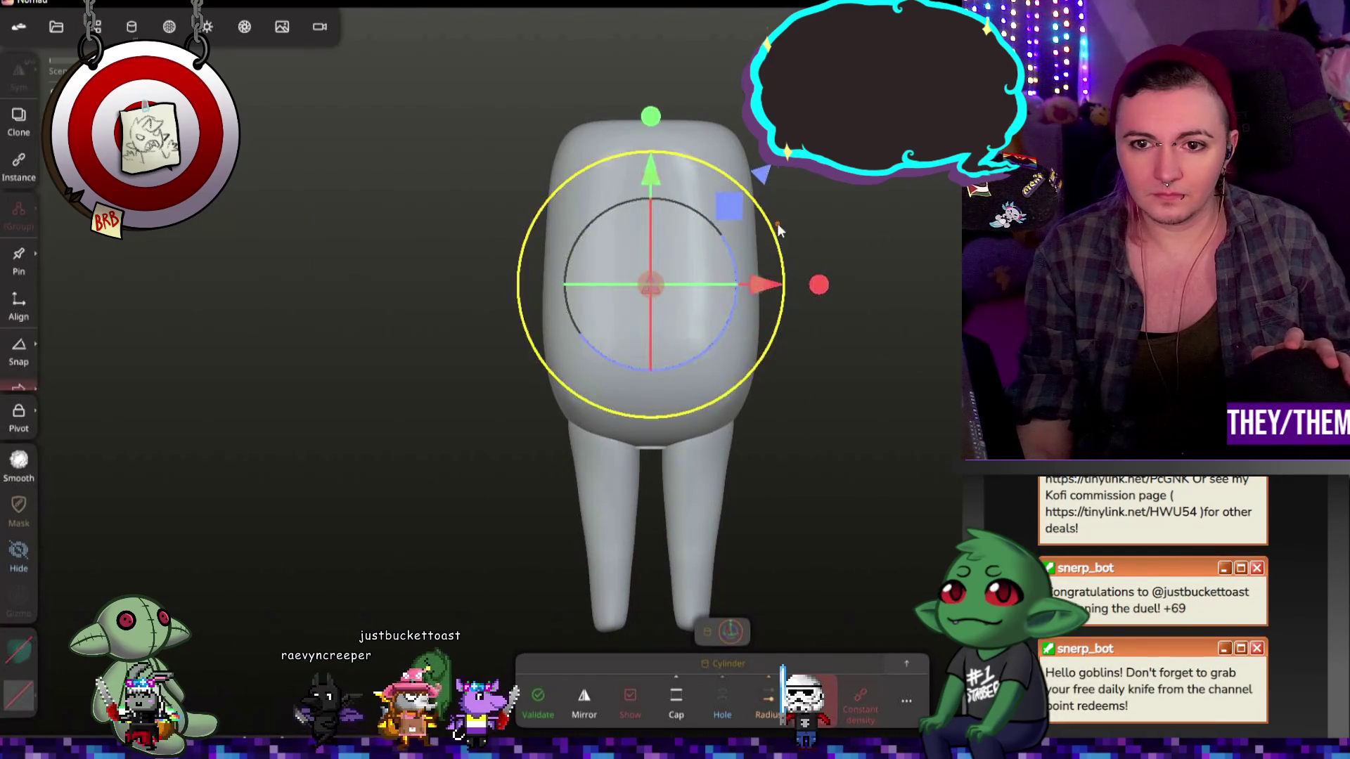
left_click_drag(782, 278, 703, 281)
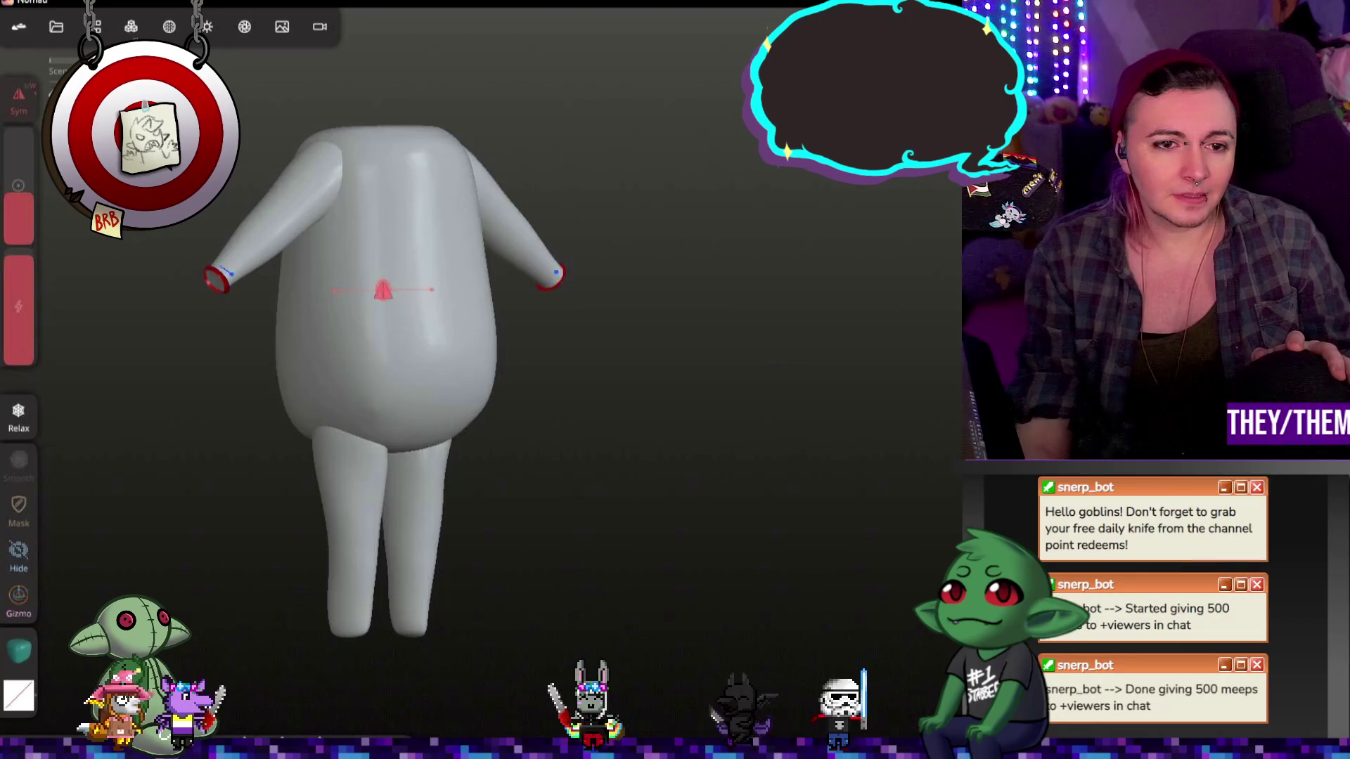
scroll(218, 327, "up", 5)
scroll(188, 250, "up", 3)
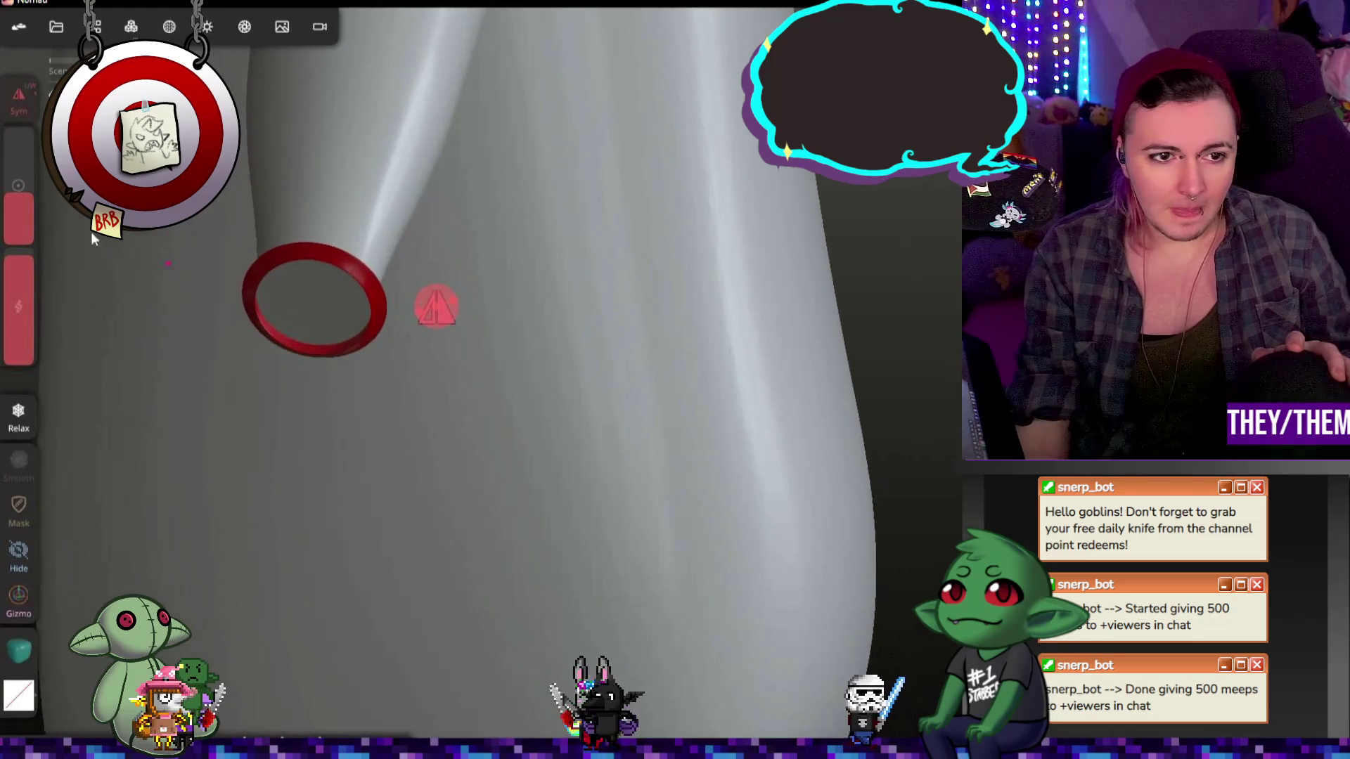
Step: Orbit to face the arm end and make a trial trim cut, then undo it
left_click_drag(314, 342, 466, 373)
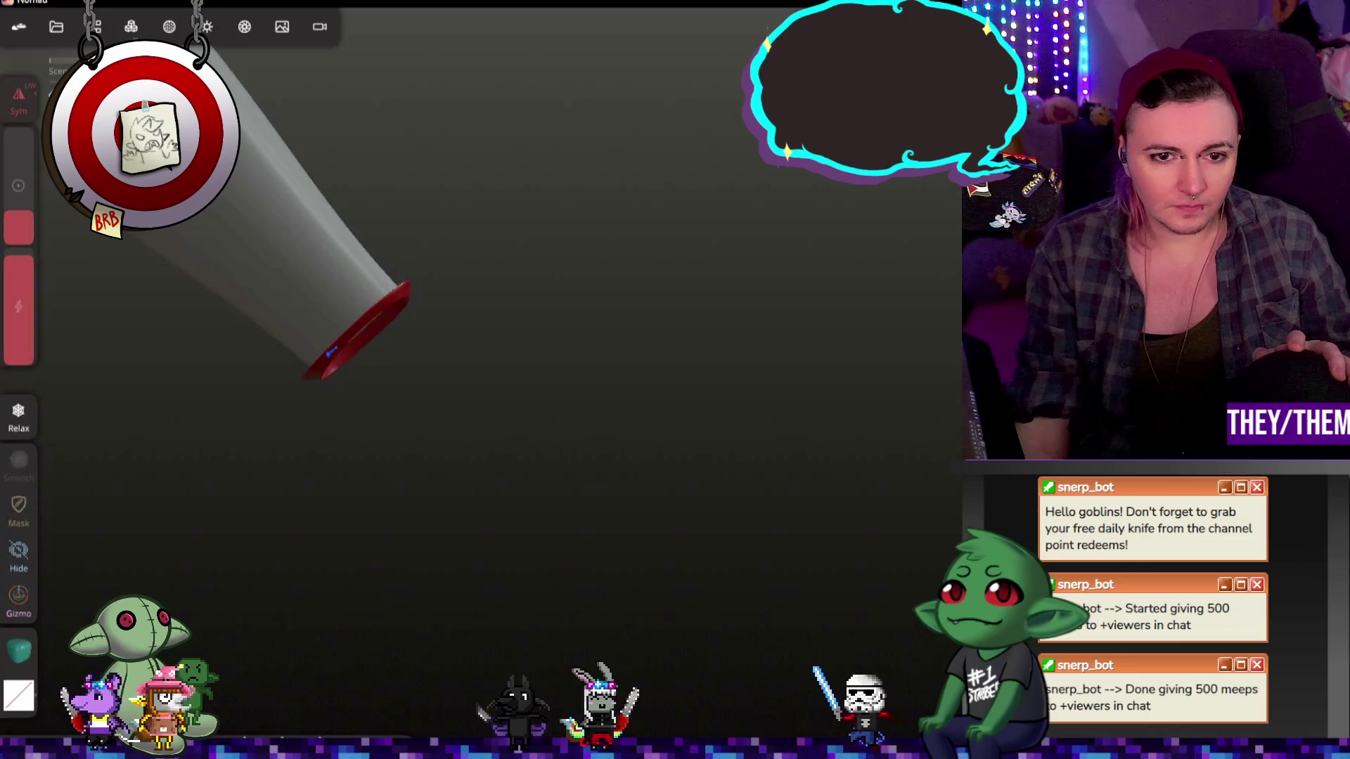
mouse_move(503, 392)
left_mouse_down()
mouse_move(651, 377)
mouse_move(618, 355)
left_mouse_up()
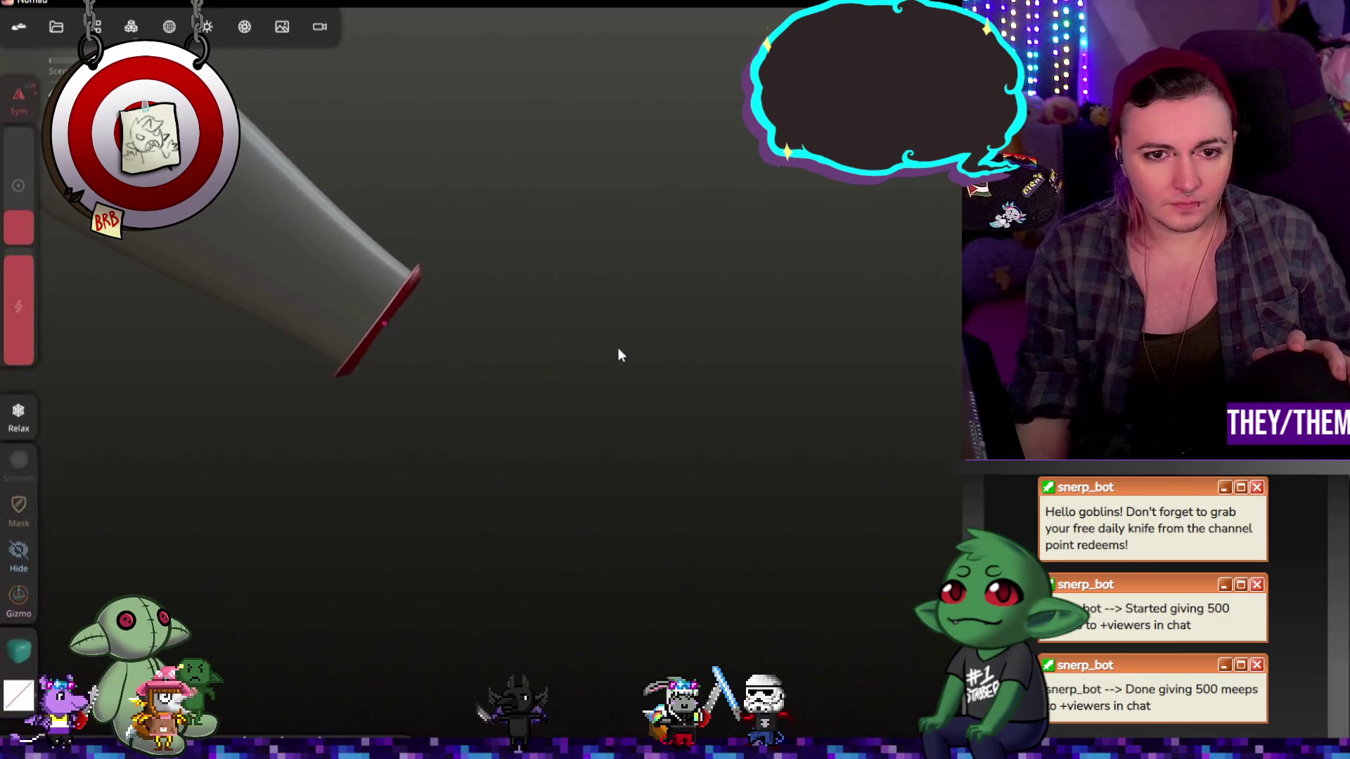
left_click(24, 518)
mouse_move(492, 352)
left_mouse_down()
mouse_move(604, 302)
mouse_move(913, 281)
left_mouse_up()
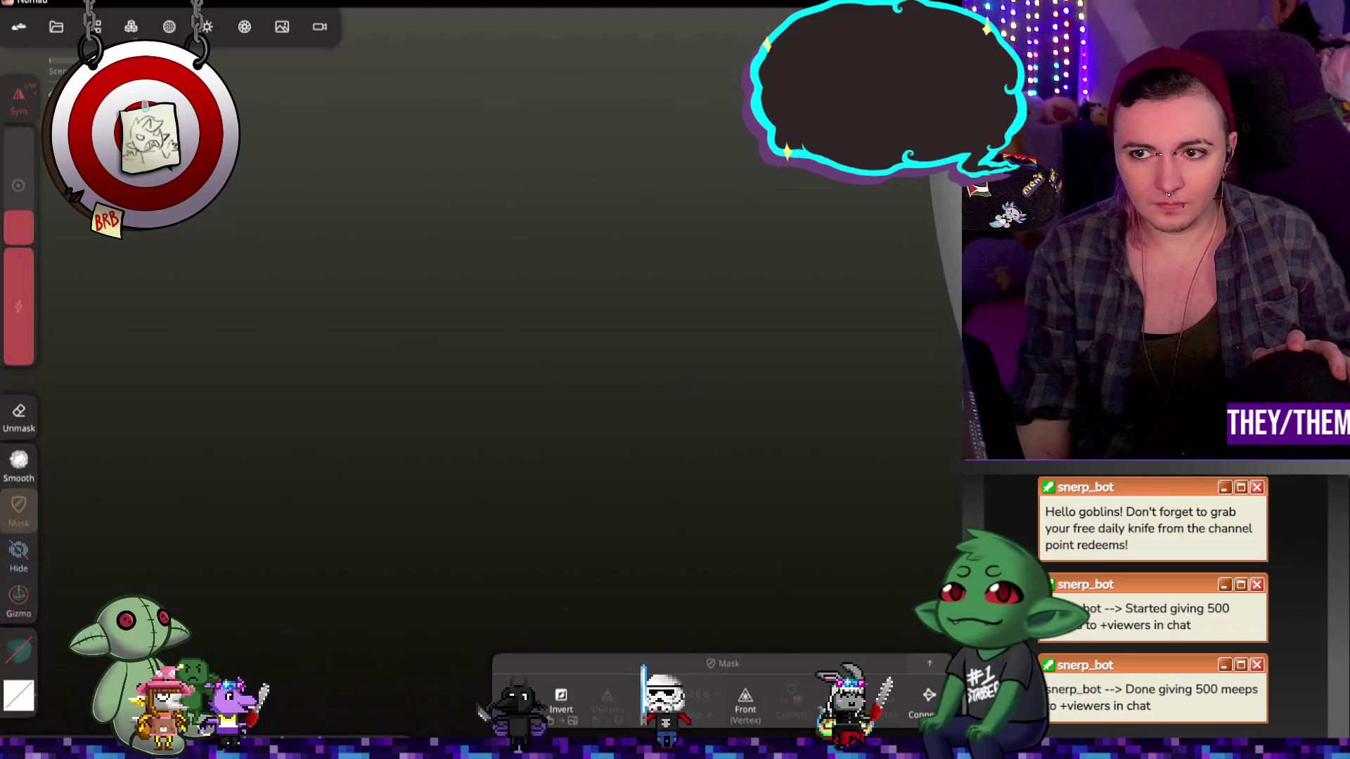
mouse_move(738, 242)
left_mouse_down()
mouse_move(756, 228)
mouse_move(769, 121)
mouse_move(790, 452)
mouse_move(656, 286)
left_mouse_up()
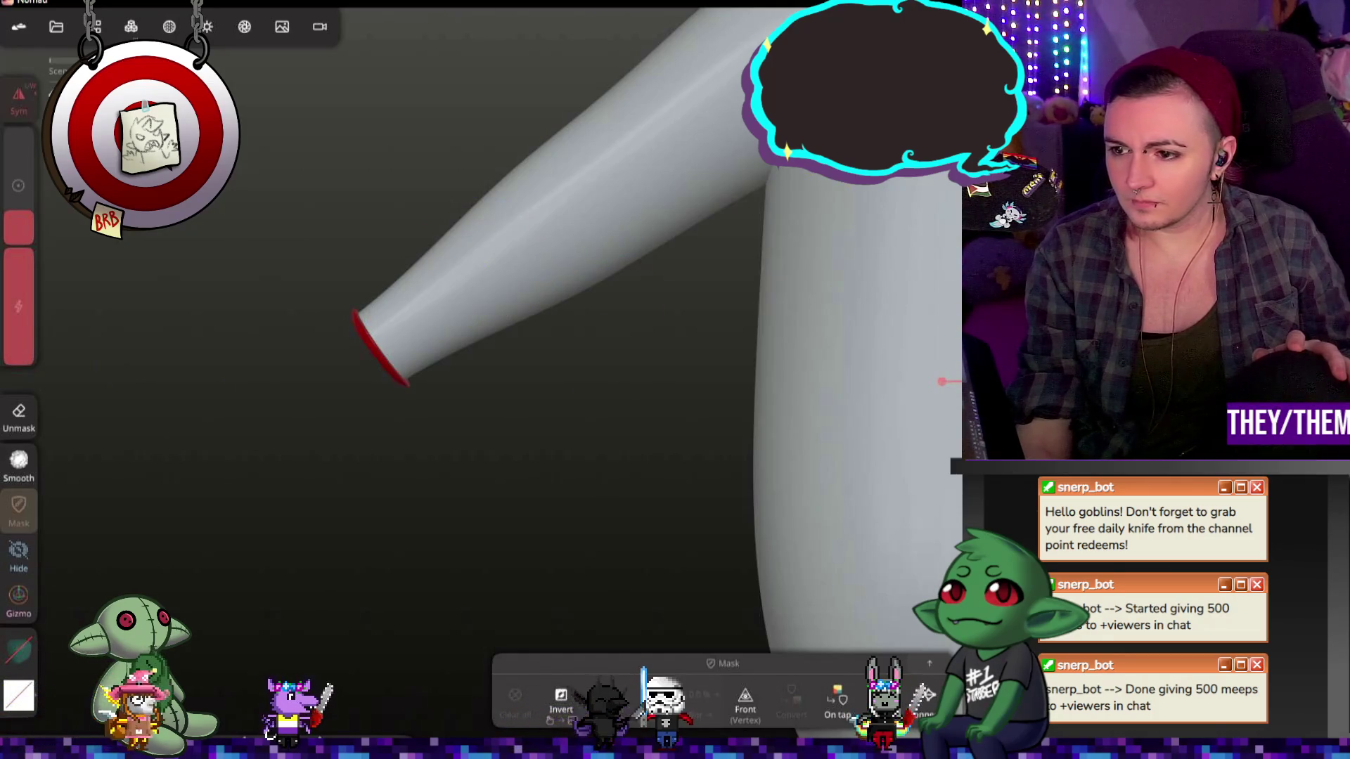
key("t")
mouse_move(328, 243)
left_mouse_down()
mouse_move(430, 440)
mouse_move(430, 468)
left_mouse_up()
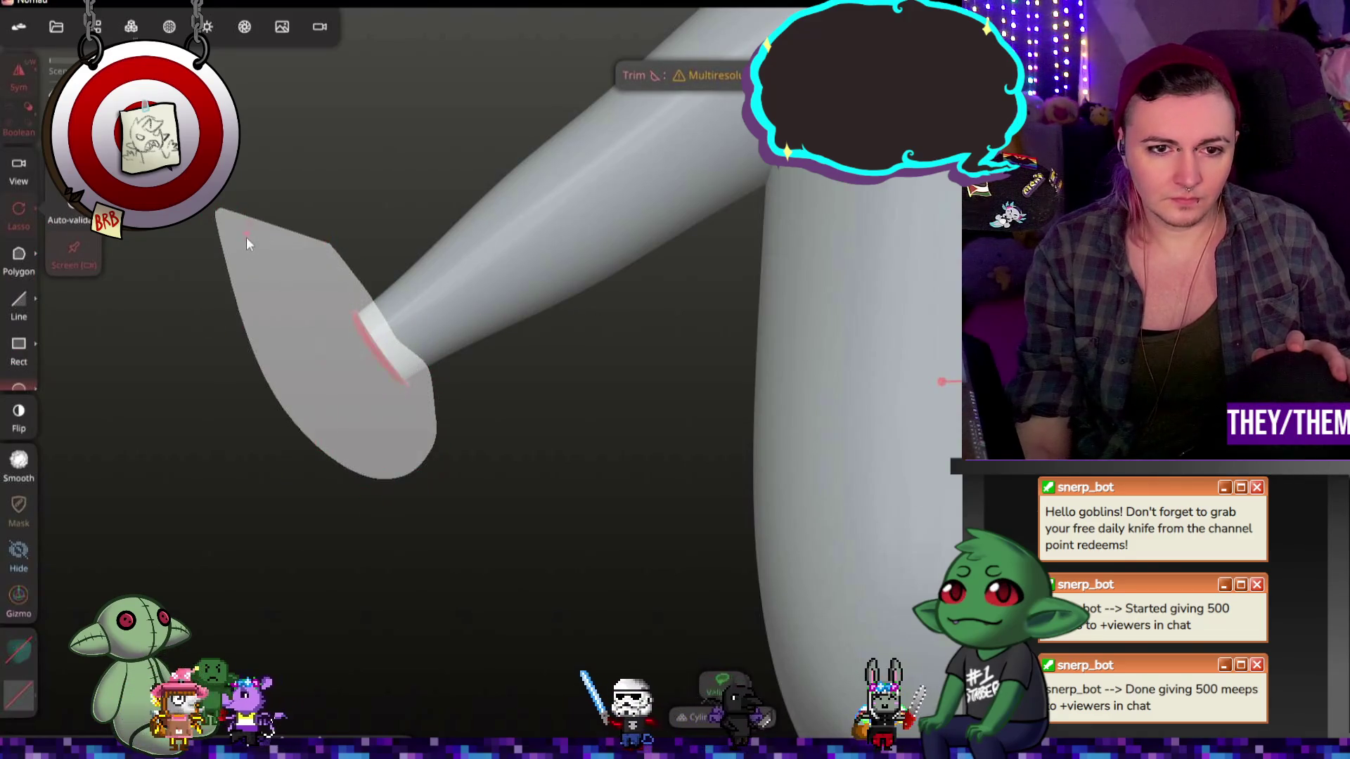
key("ctrl+z")
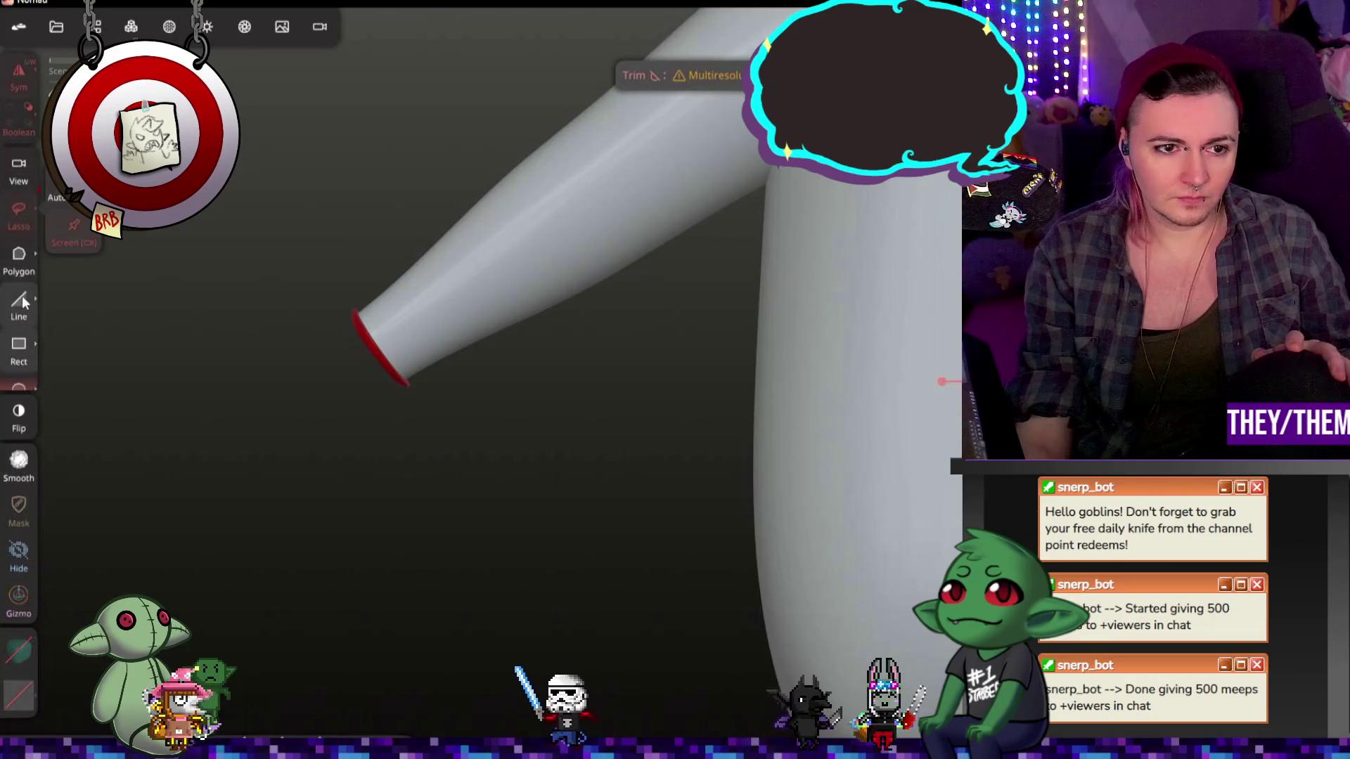
Step: Set the trim shape to Polygon, outline the arm end and apply the cut
left_click(19, 307)
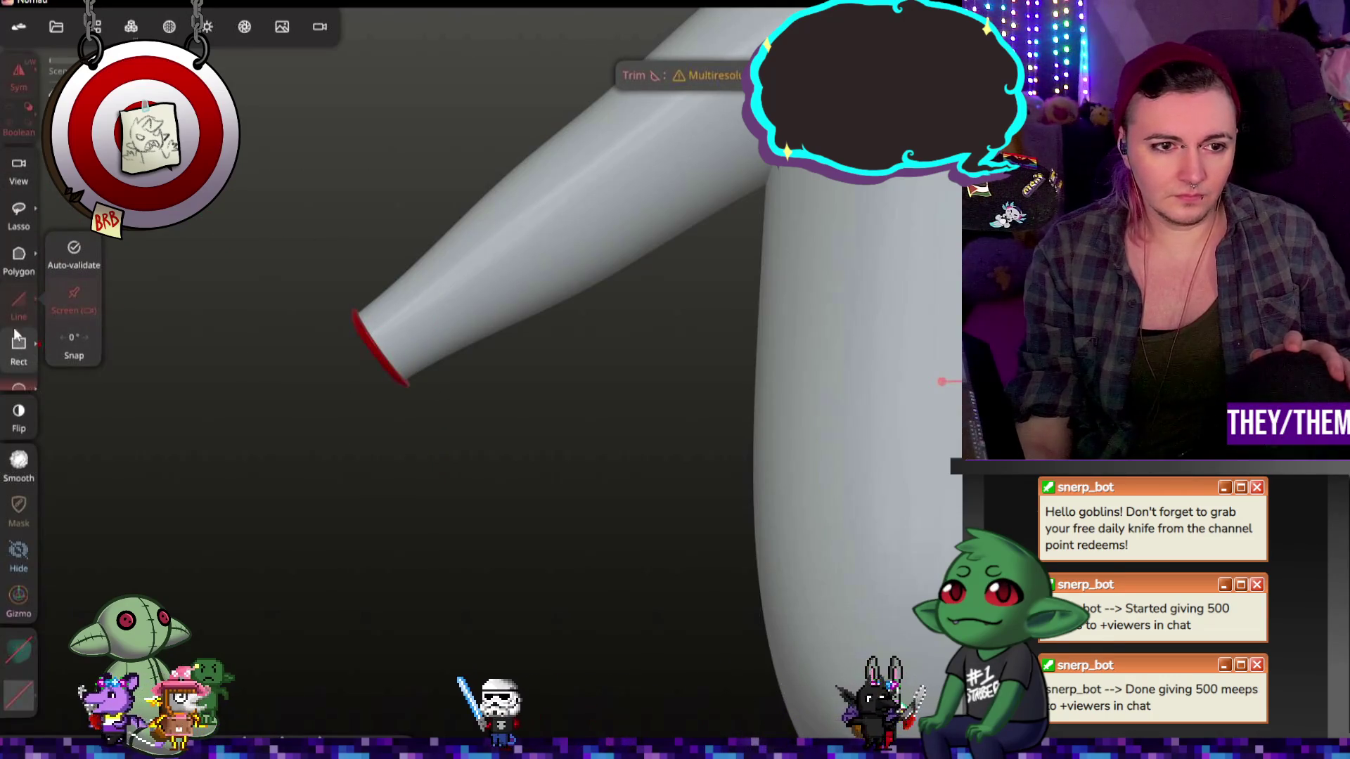
left_click(19, 259)
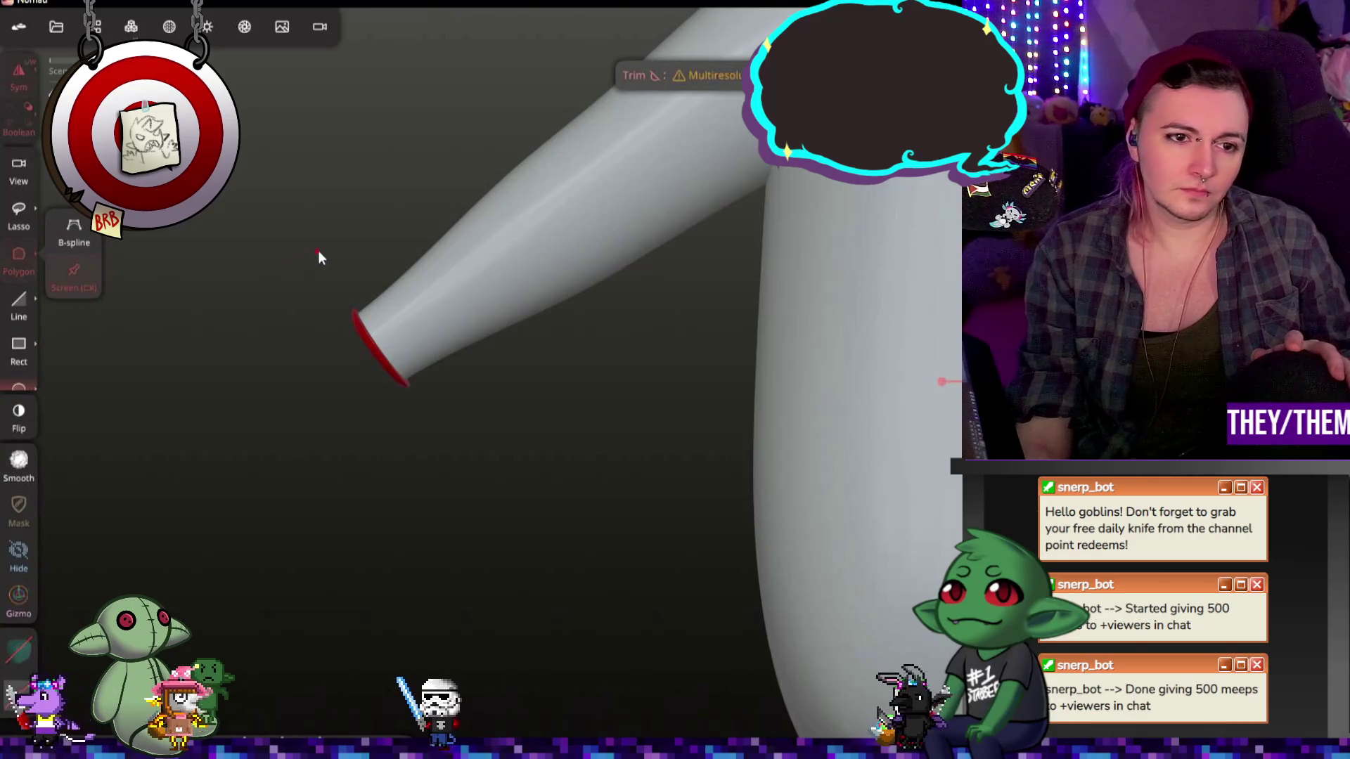
left_click(307, 227)
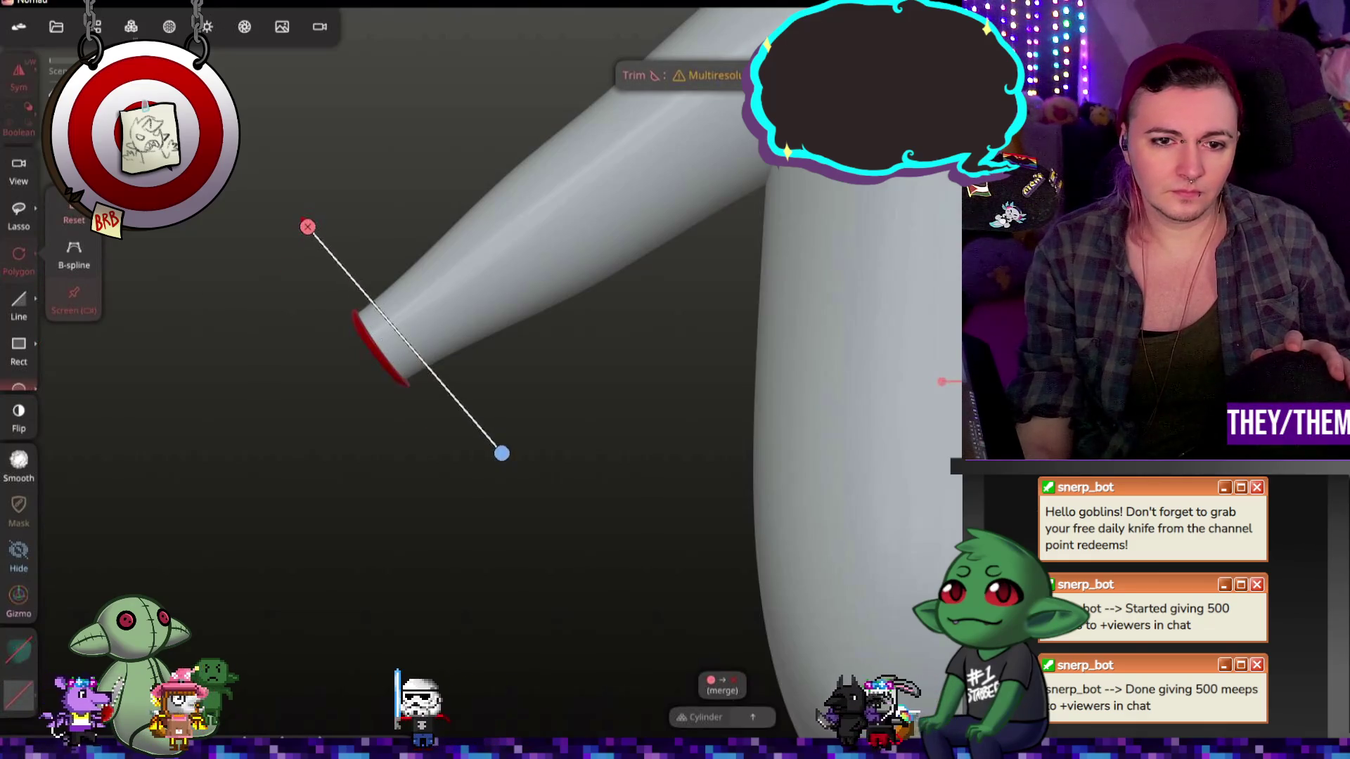
mouse_move(309, 330)
left_mouse_down()
mouse_move(265, 337)
mouse_move(257, 447)
left_mouse_up()
left_click_drag(503, 461, 493, 473)
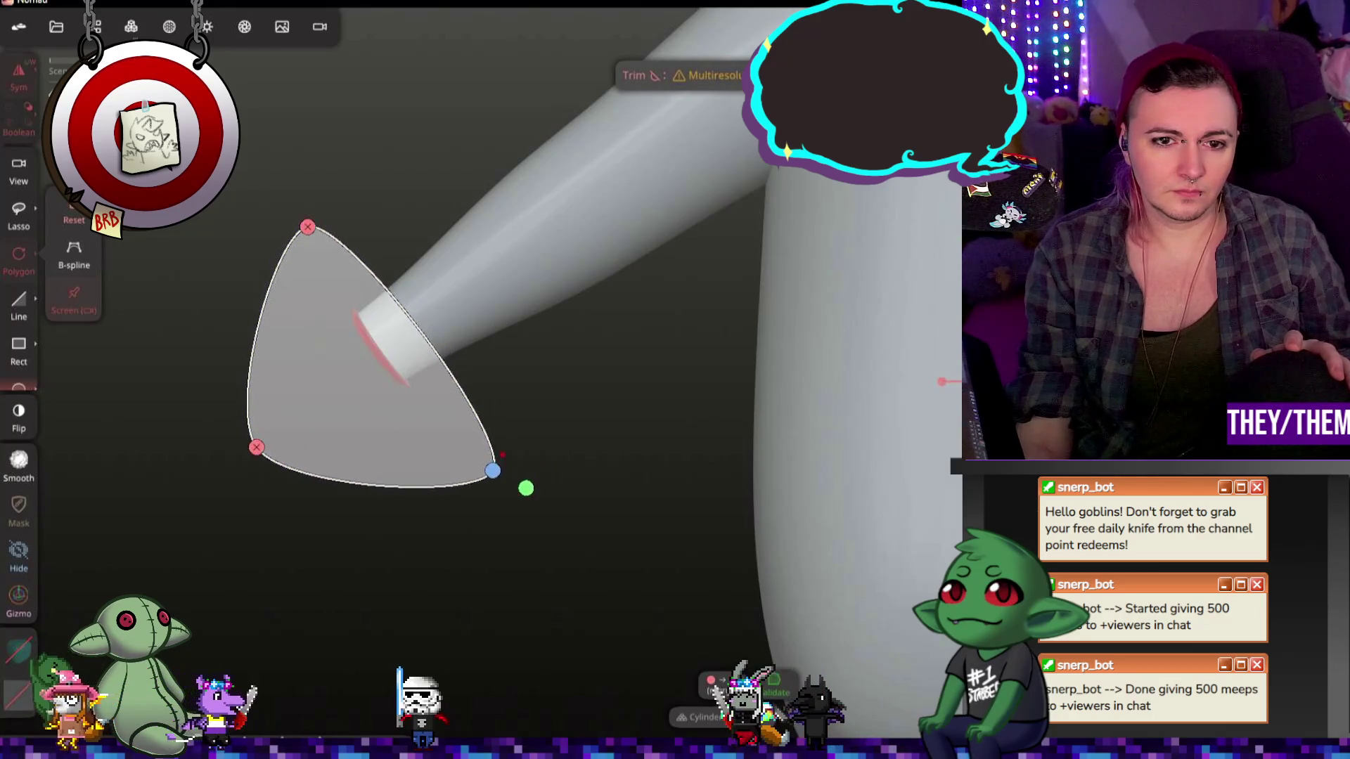
left_click(416, 323)
left_click_drag(417, 323, 402, 340)
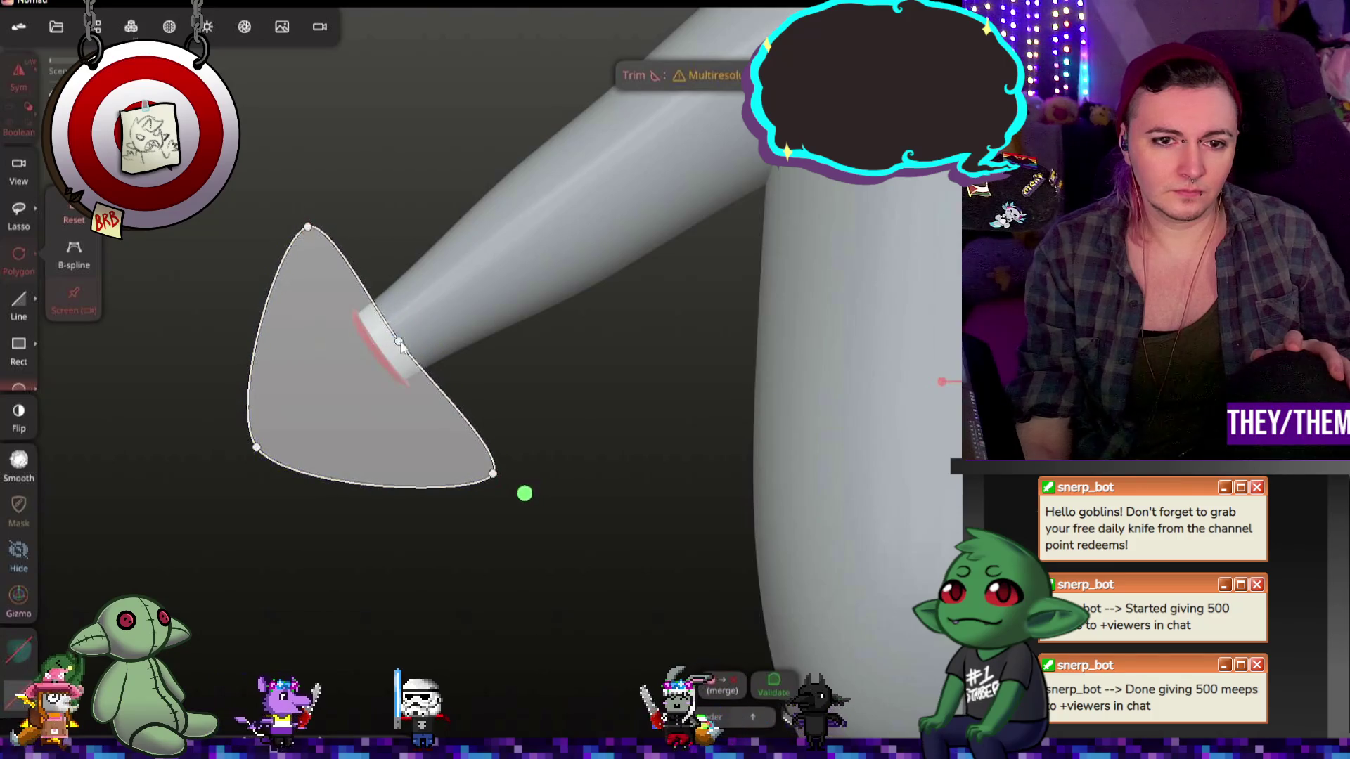
left_click(524, 493)
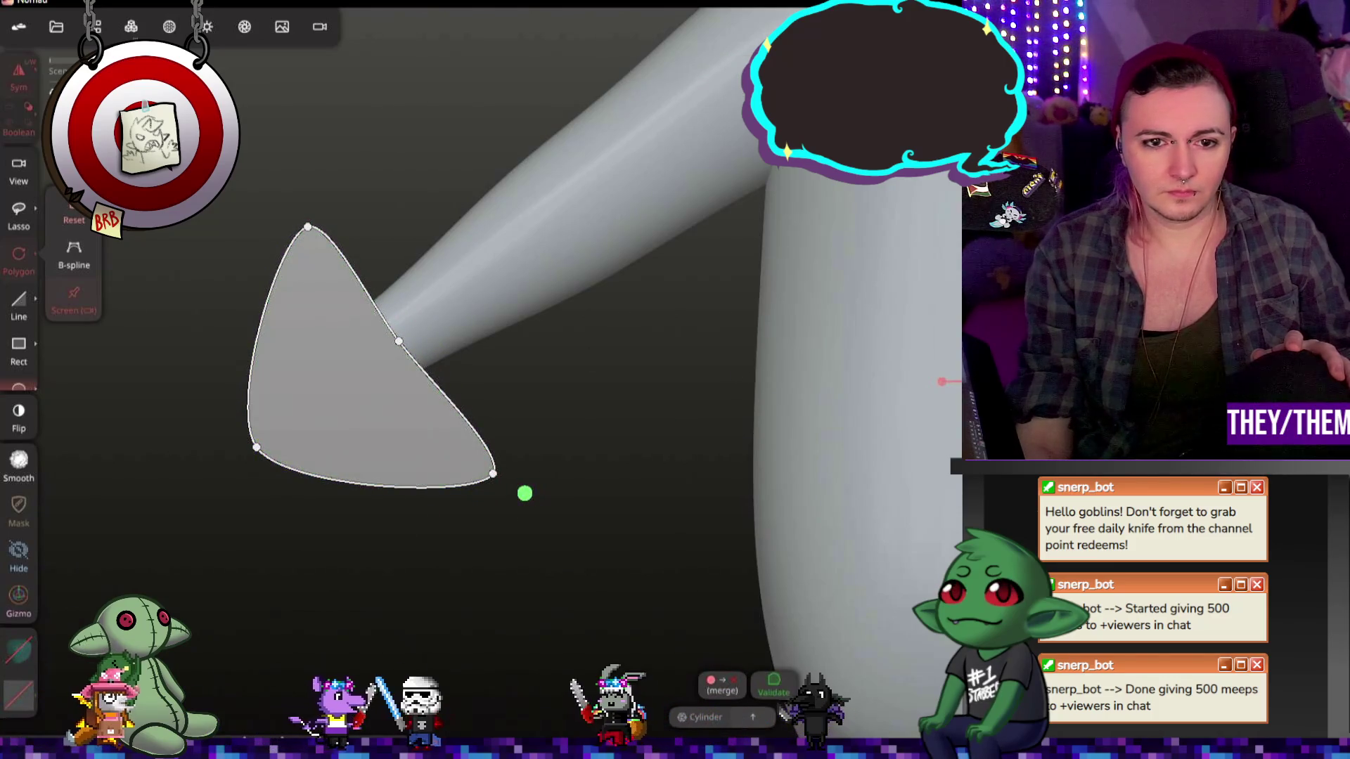
scroll(613, 407, "down", 5)
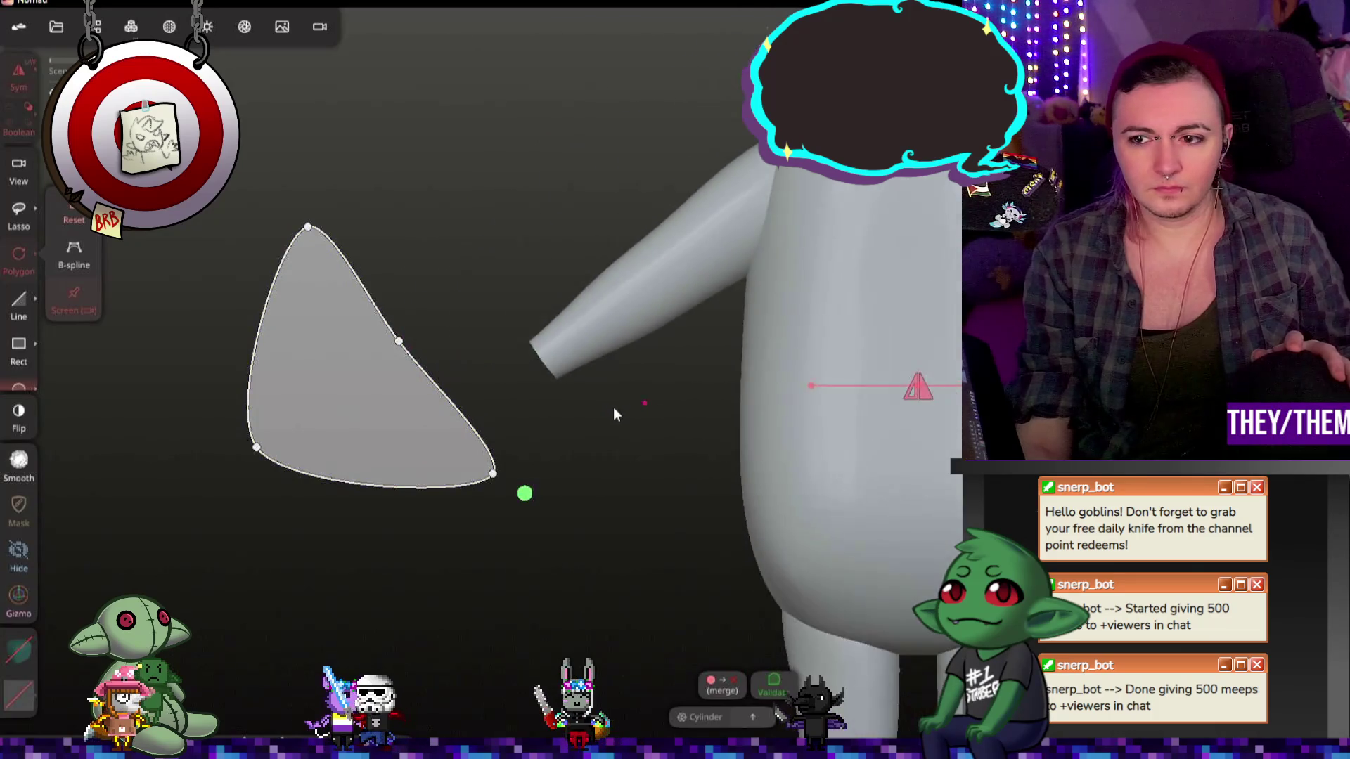
left_click_drag(695, 383, 910, 327)
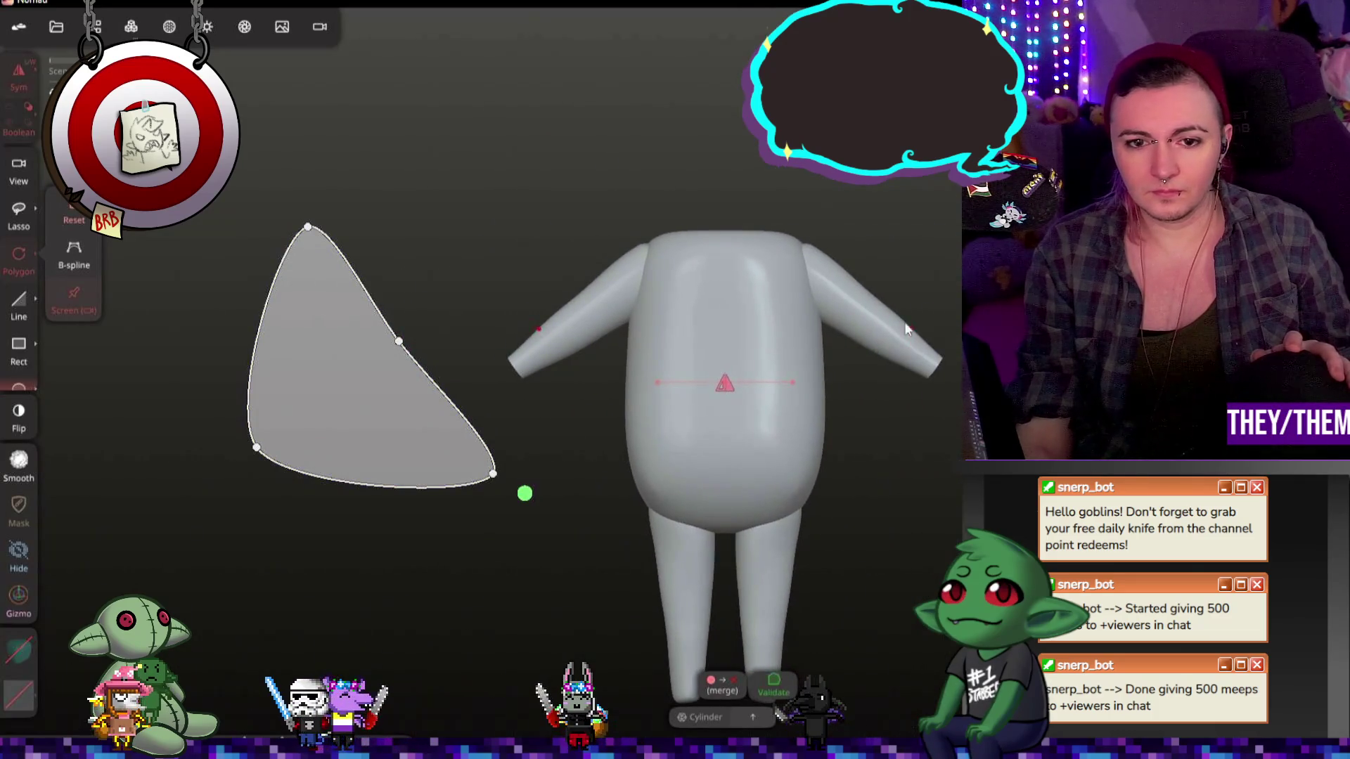
Step: Reset the trim outline and look around the figure to check the flat angled arm stumps
left_click(74, 220)
mouse_move(445, 275)
left_mouse_down()
mouse_move(875, 276)
mouse_move(754, 285)
mouse_move(850, 259)
mouse_move(985, 337)
mouse_move(916, 333)
mouse_move(930, 463)
left_mouse_up()
scroll(621, 184, "up", 3)
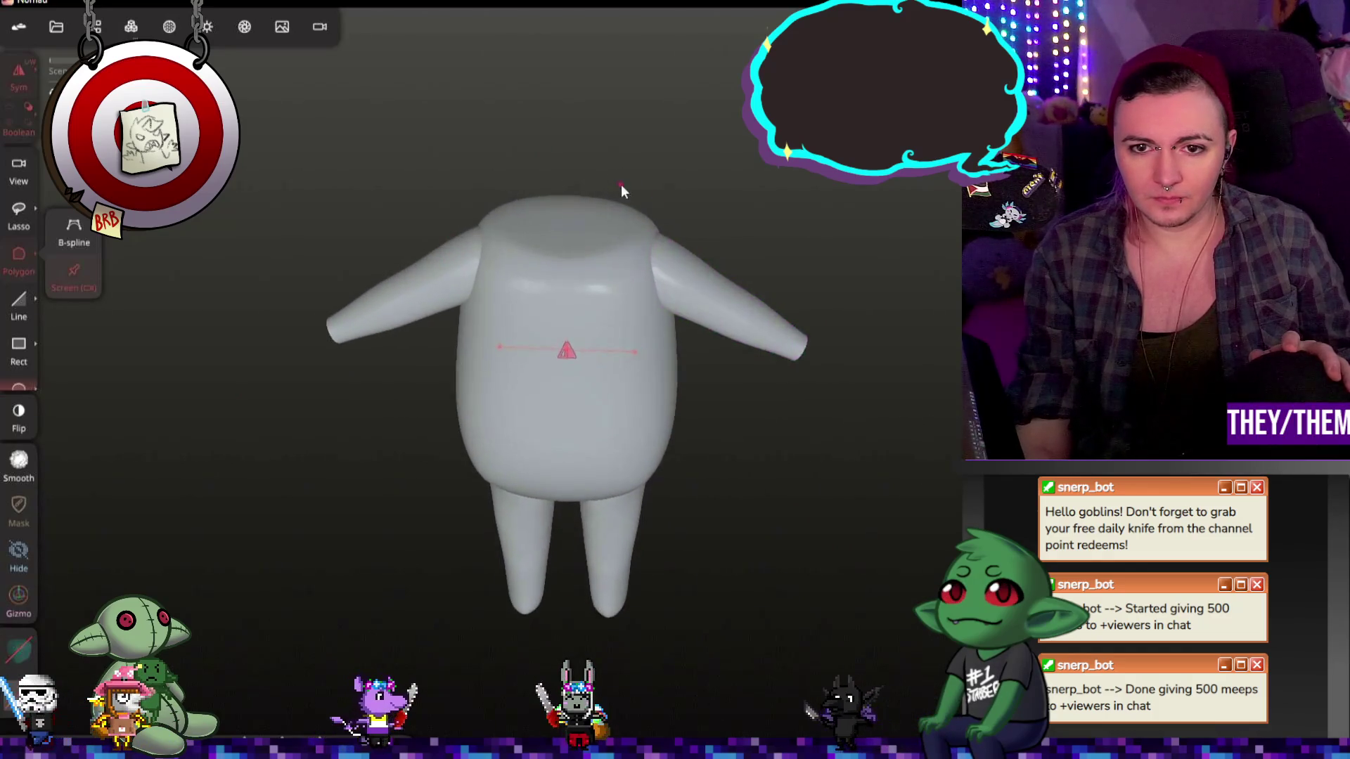
mouse_move(711, 262)
left_mouse_down()
mouse_move(504, 163)
mouse_move(373, 126)
mouse_move(696, 150)
mouse_move(684, 133)
left_mouse_up()
right_click_drag(760, 506, 804, 181)
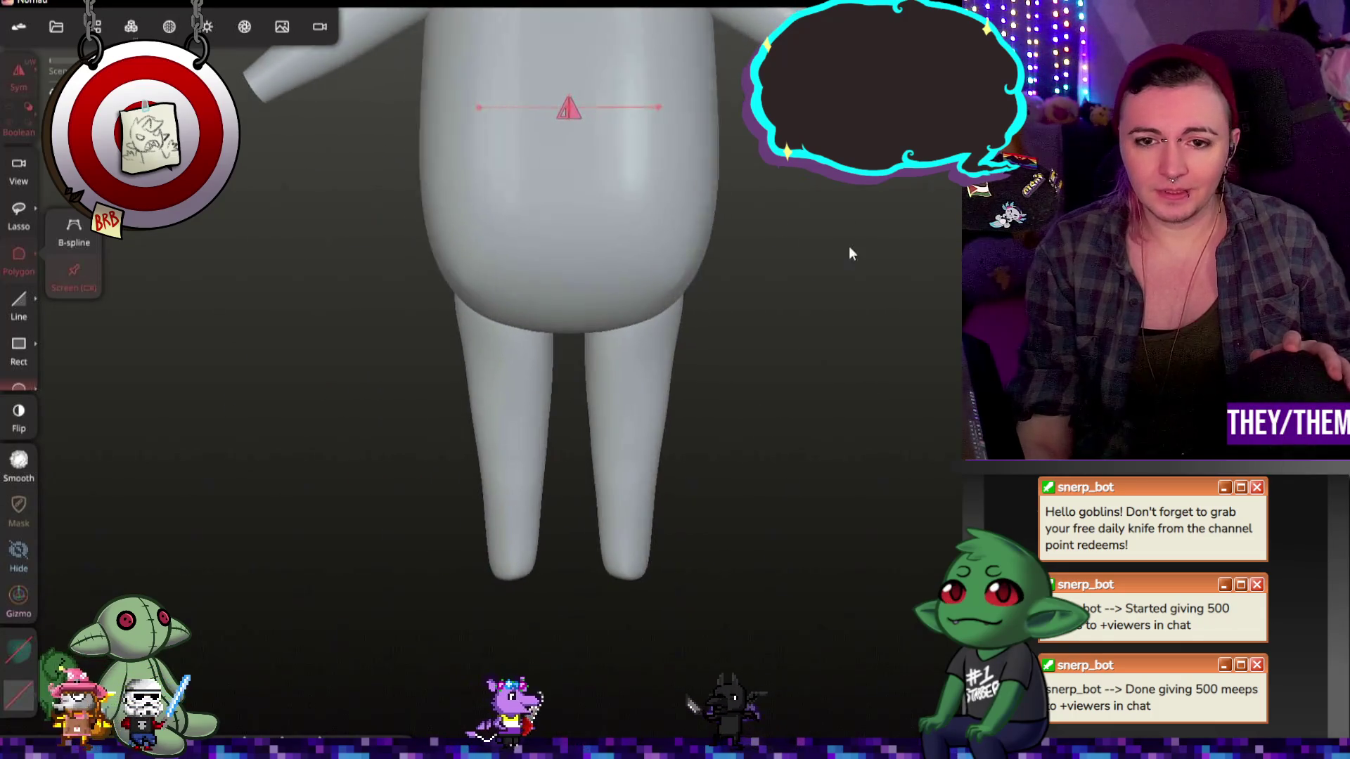
scroll(765, 310, "down", 5)
mouse_move(762, 310)
right_mouse_down()
mouse_move(727, 313)
mouse_move(736, 376)
right_mouse_up()
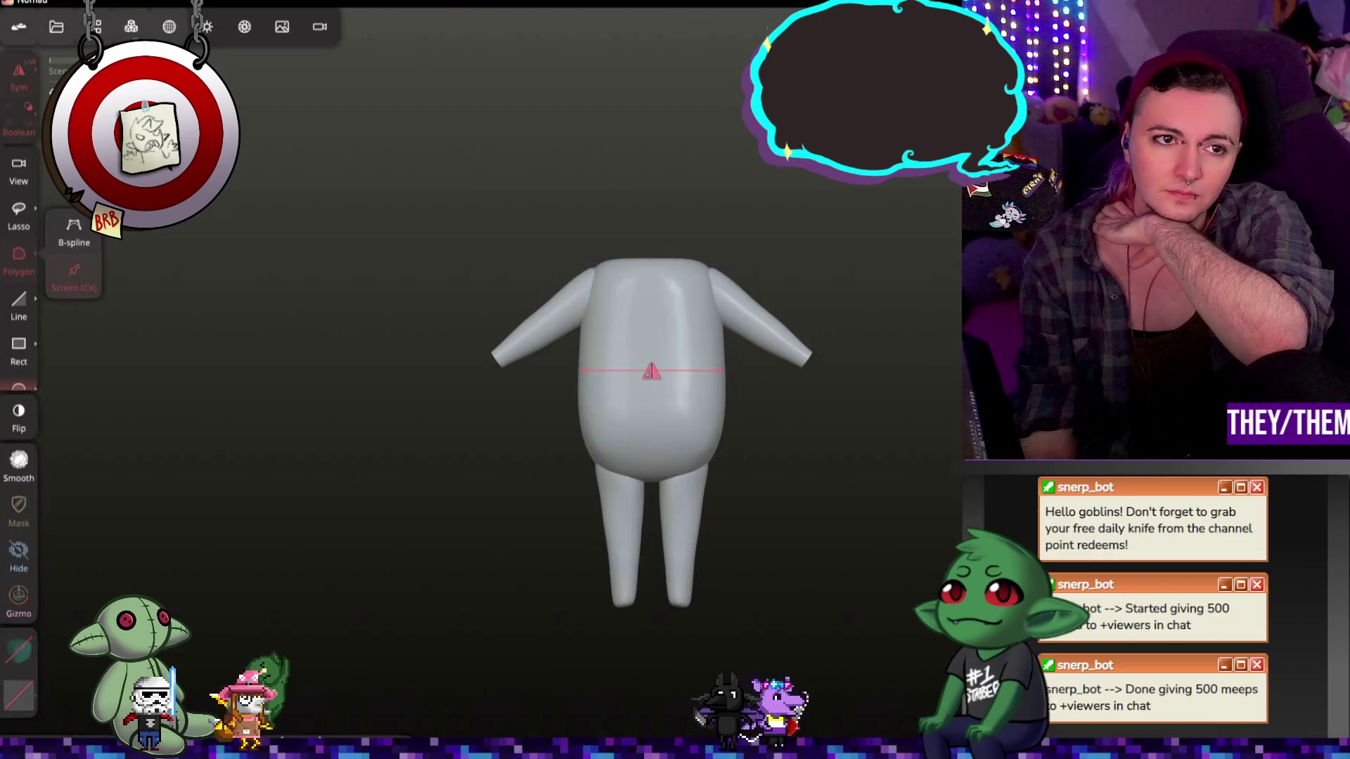
left_click(246, 27)
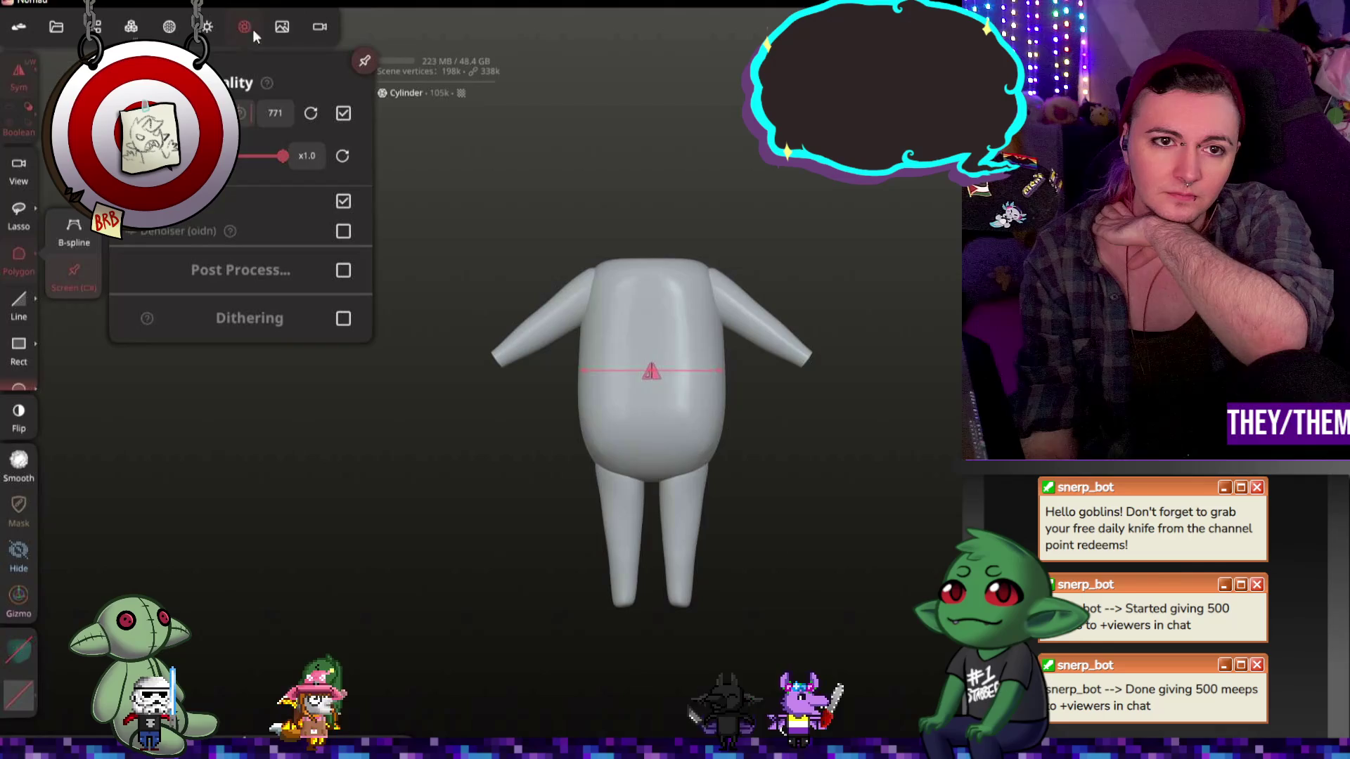
Step: Enable a background Reference image and import goblinshoutout2.gif as the picture
left_click(209, 25)
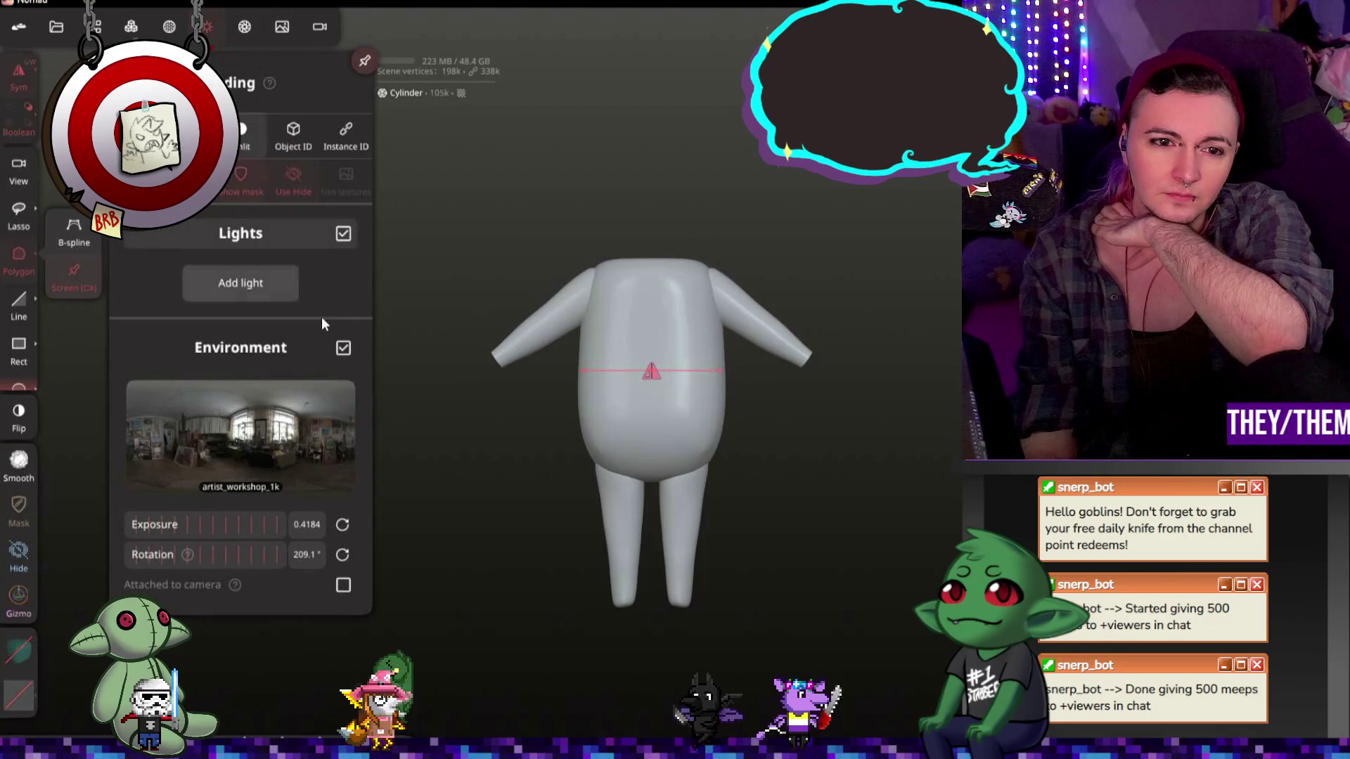
left_click(284, 27)
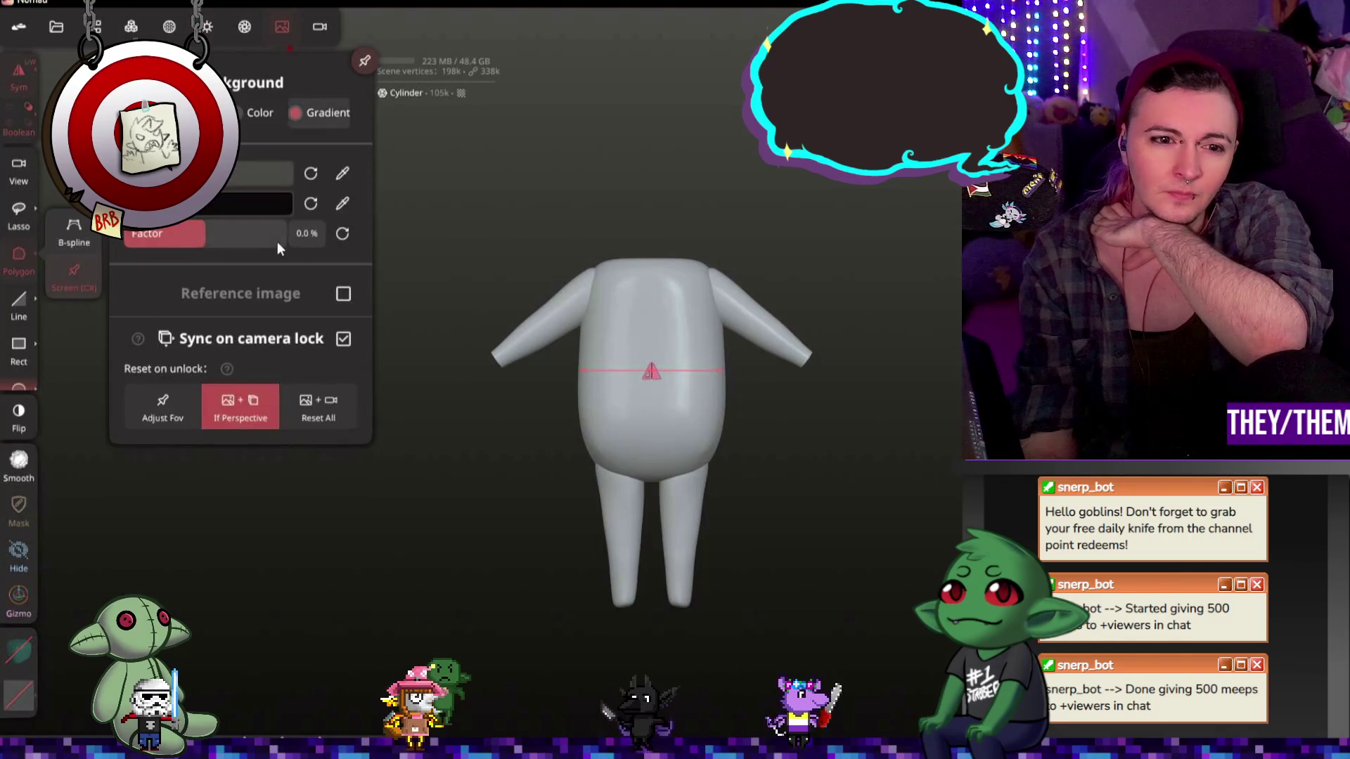
left_click(343, 295)
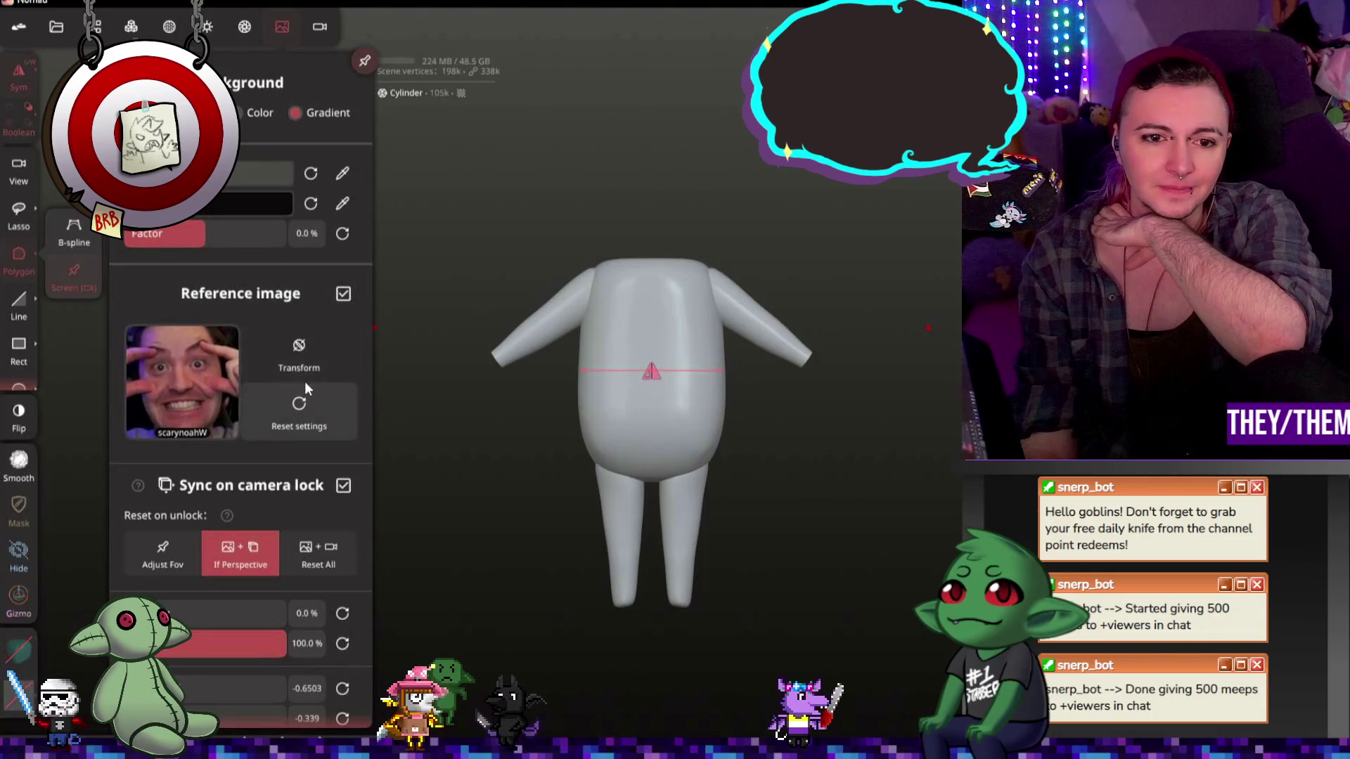
left_click(182, 379)
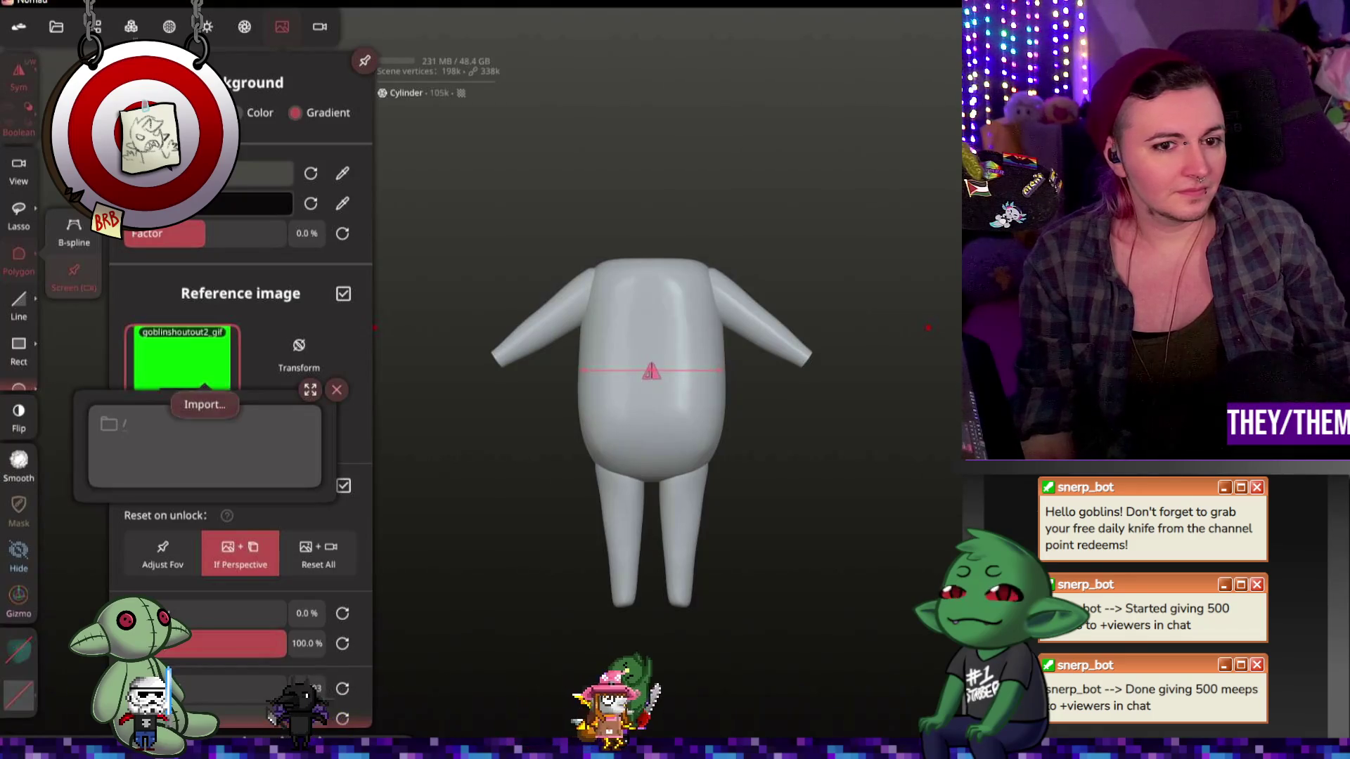
Step: Import the goblinsprites image as reference and move it beside the figure's left side
left_click(218, 403)
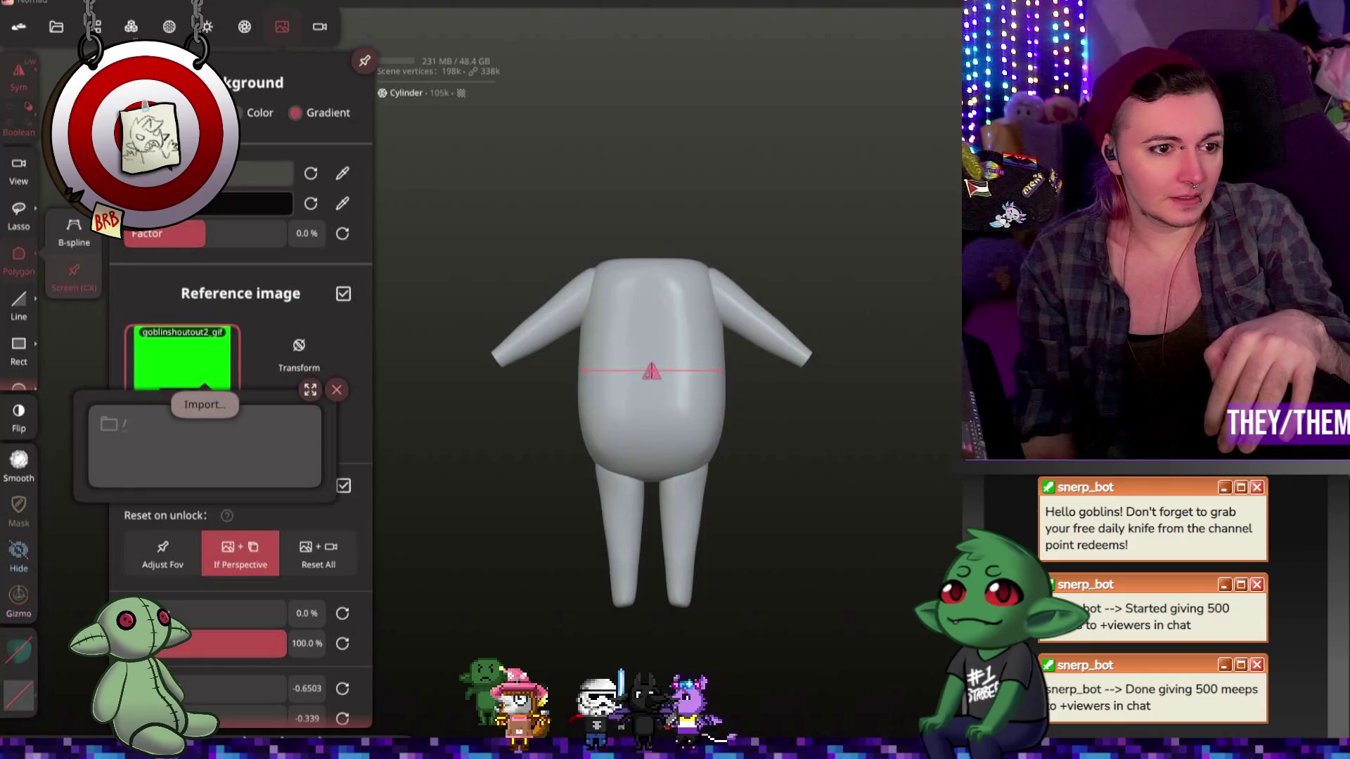
left_click(336, 391)
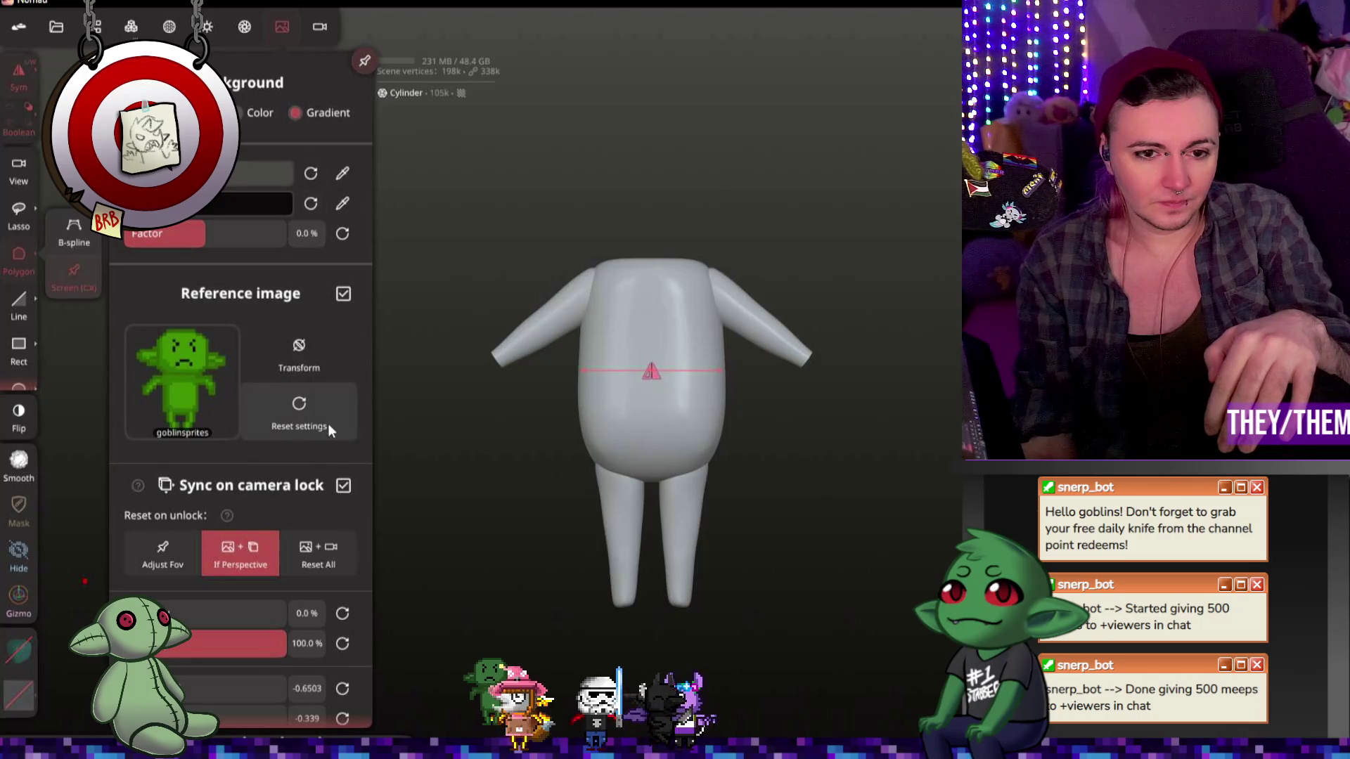
left_click(298, 348)
mouse_move(250, 514)
left_mouse_down()
mouse_move(348, 485)
mouse_move(266, 519)
left_mouse_up()
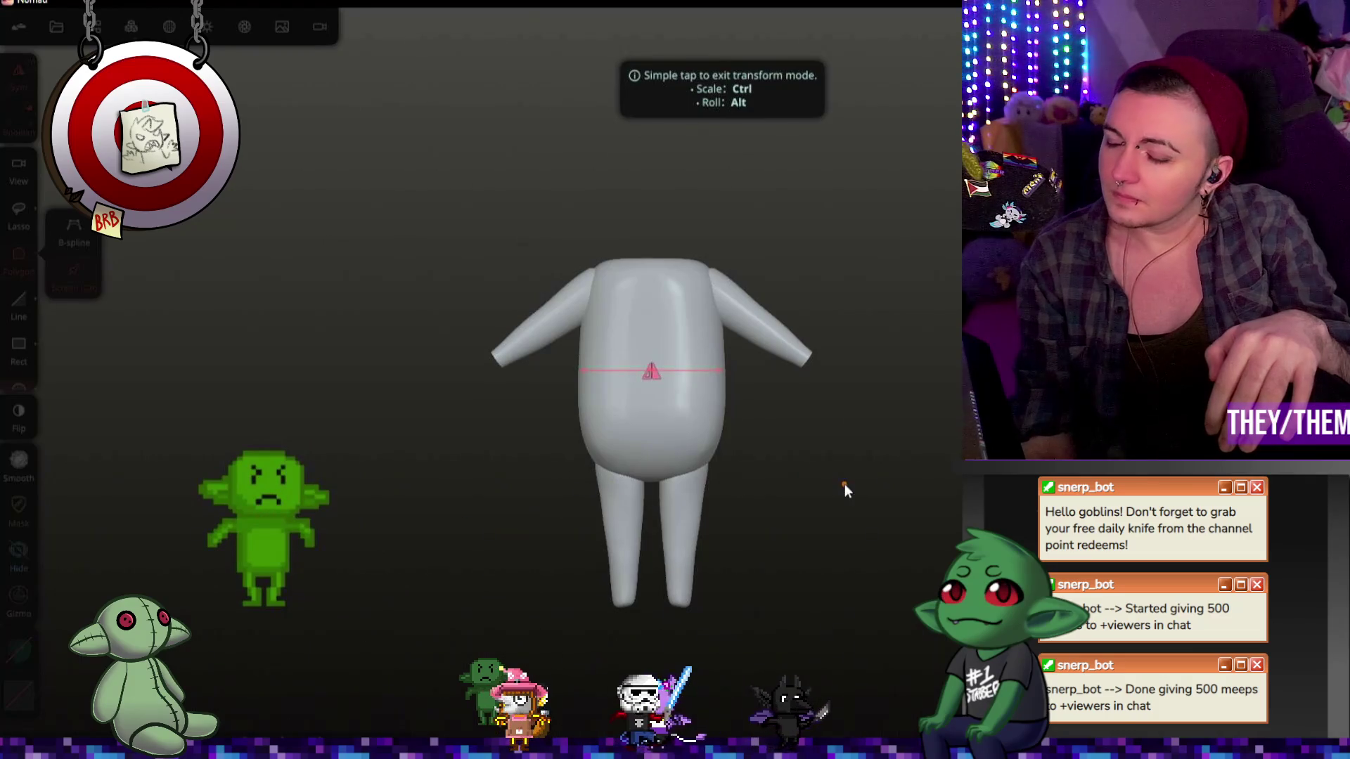
left_click(845, 483)
mouse_move(787, 423)
middle_mouse_down()
mouse_move(765, 546)
mouse_move(758, 500)
middle_mouse_up()
mouse_move(758, 501)
left_mouse_down()
mouse_move(799, 627)
mouse_move(732, 512)
left_mouse_up()
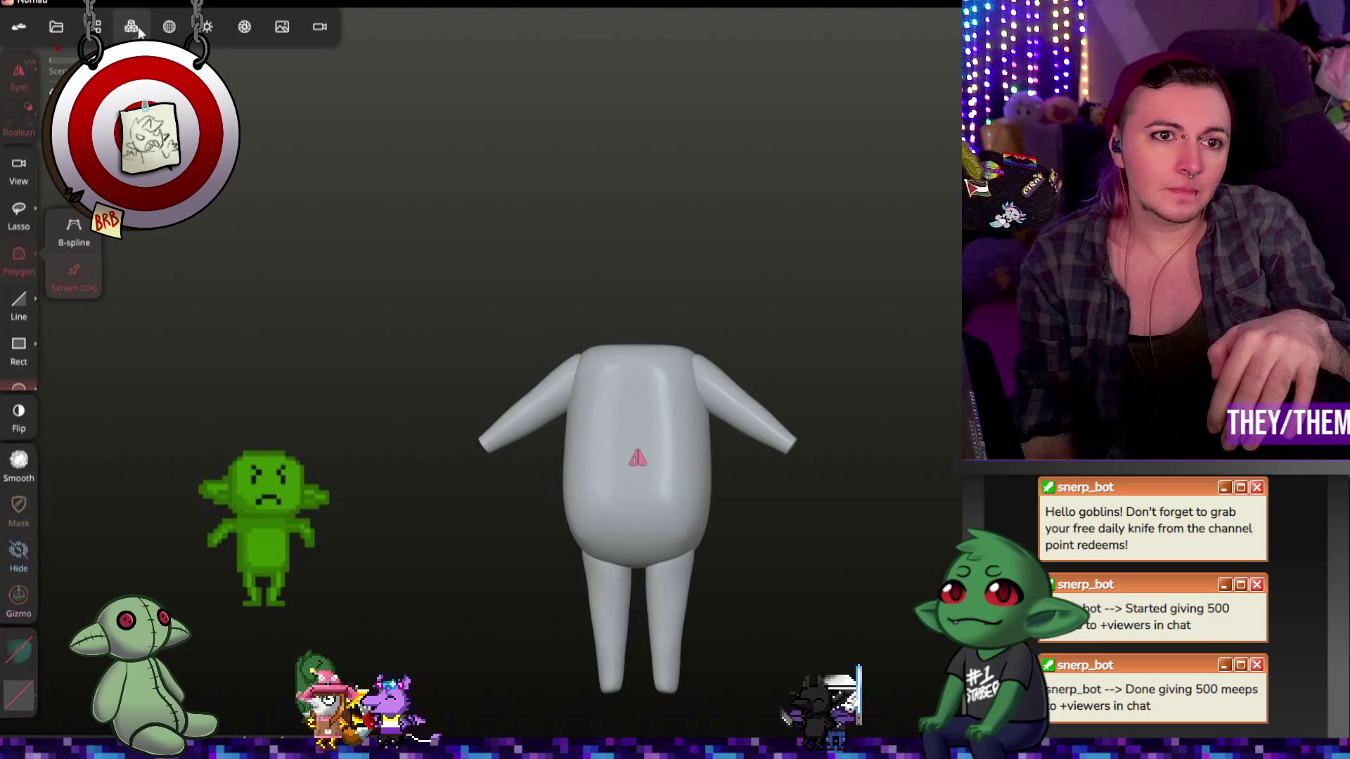
left_click(97, 26)
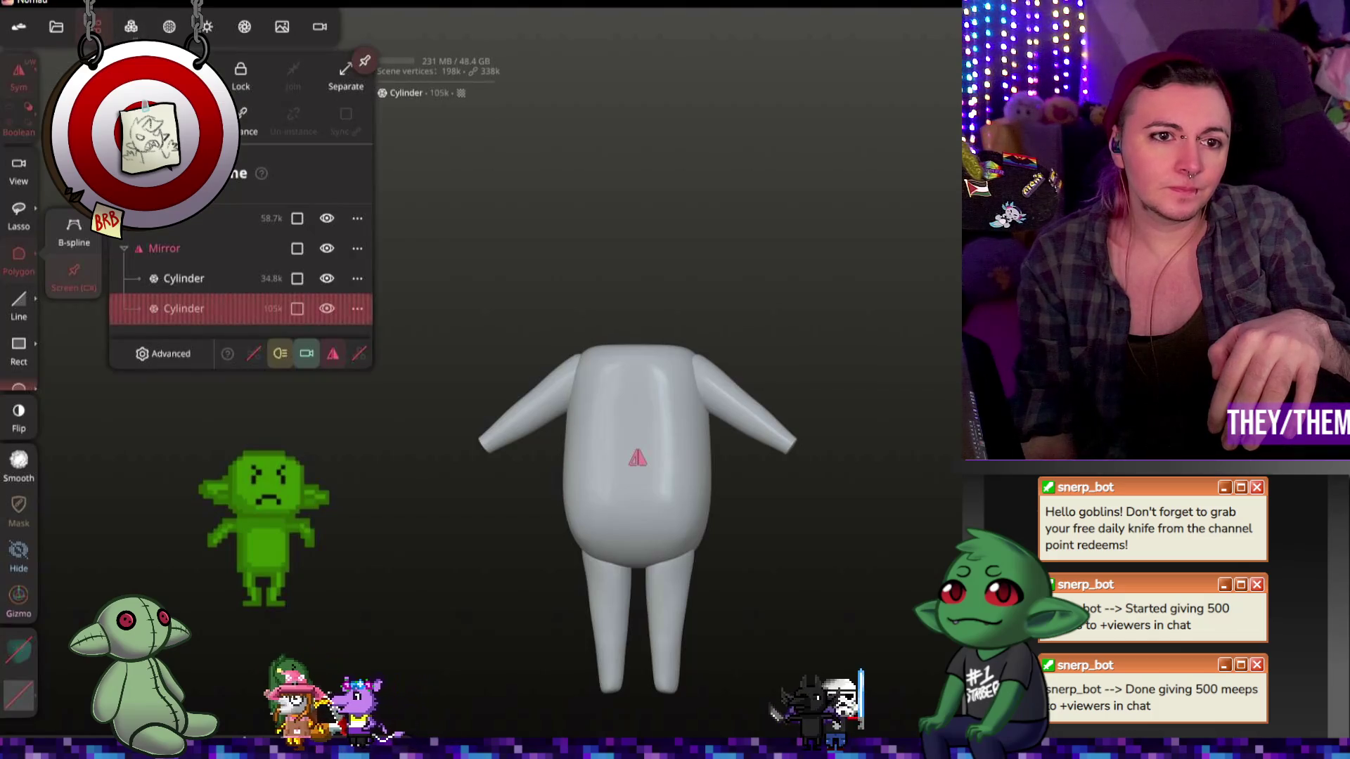
Step: Add a UV Sphere and move it onto the body, widening and resizing it as a head
left_click(199, 221)
left_click(234, 169)
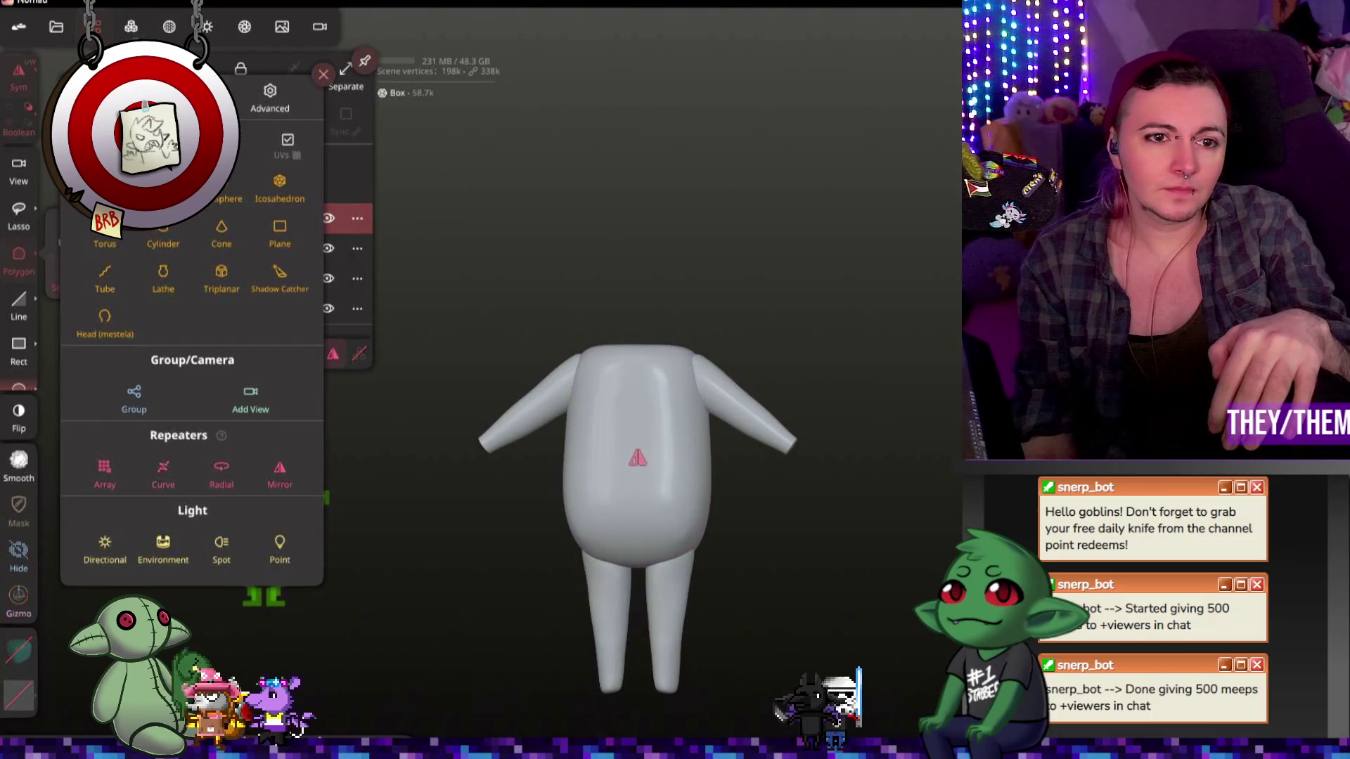
left_click(225, 188)
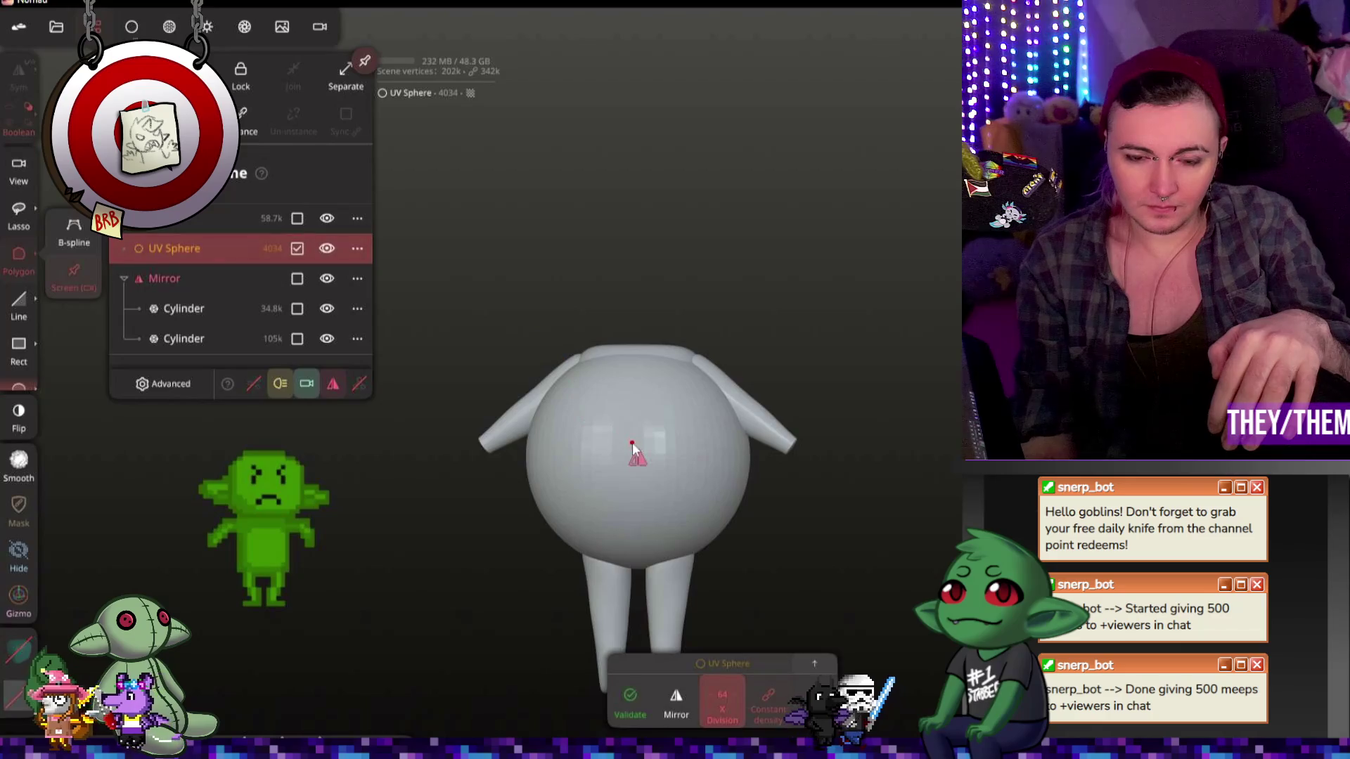
key("g")
left_click_drag(667, 330, 667, 85)
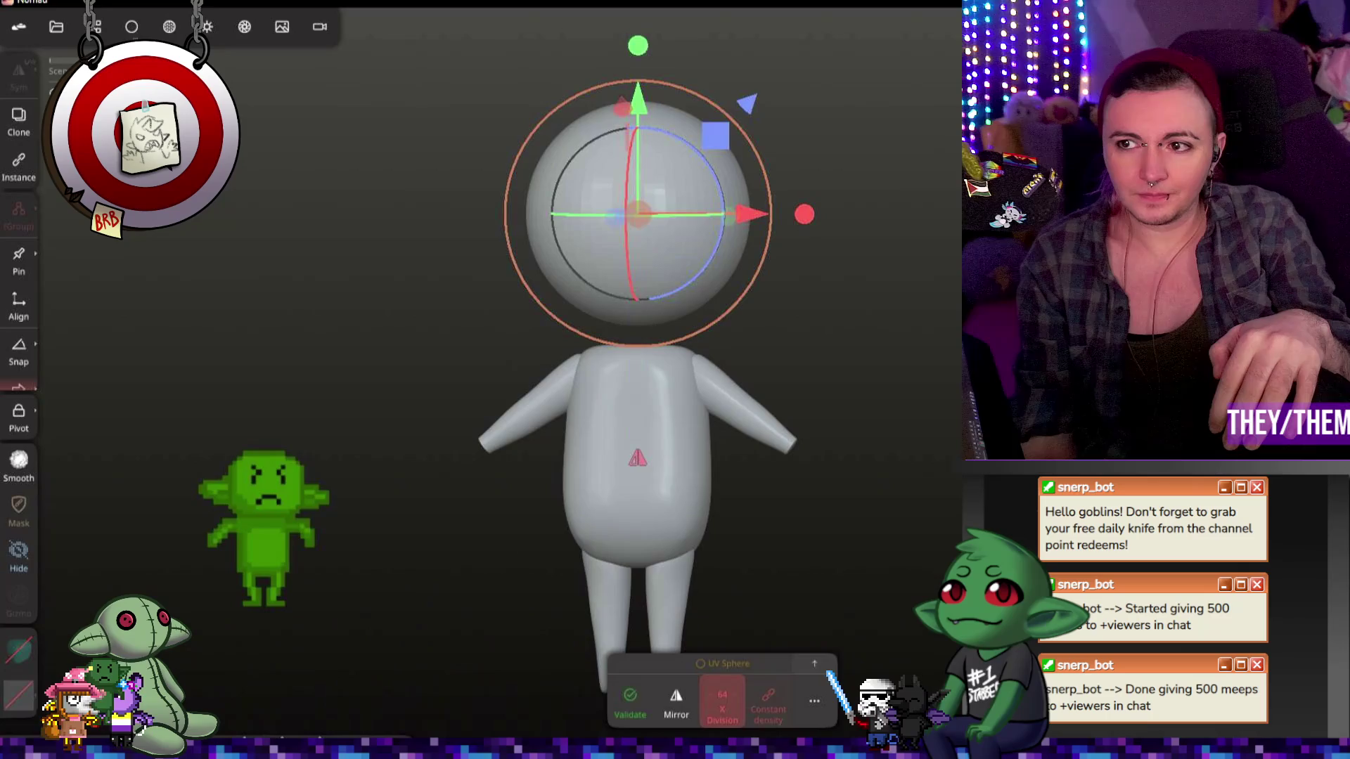
left_click_drag(805, 215, 864, 215)
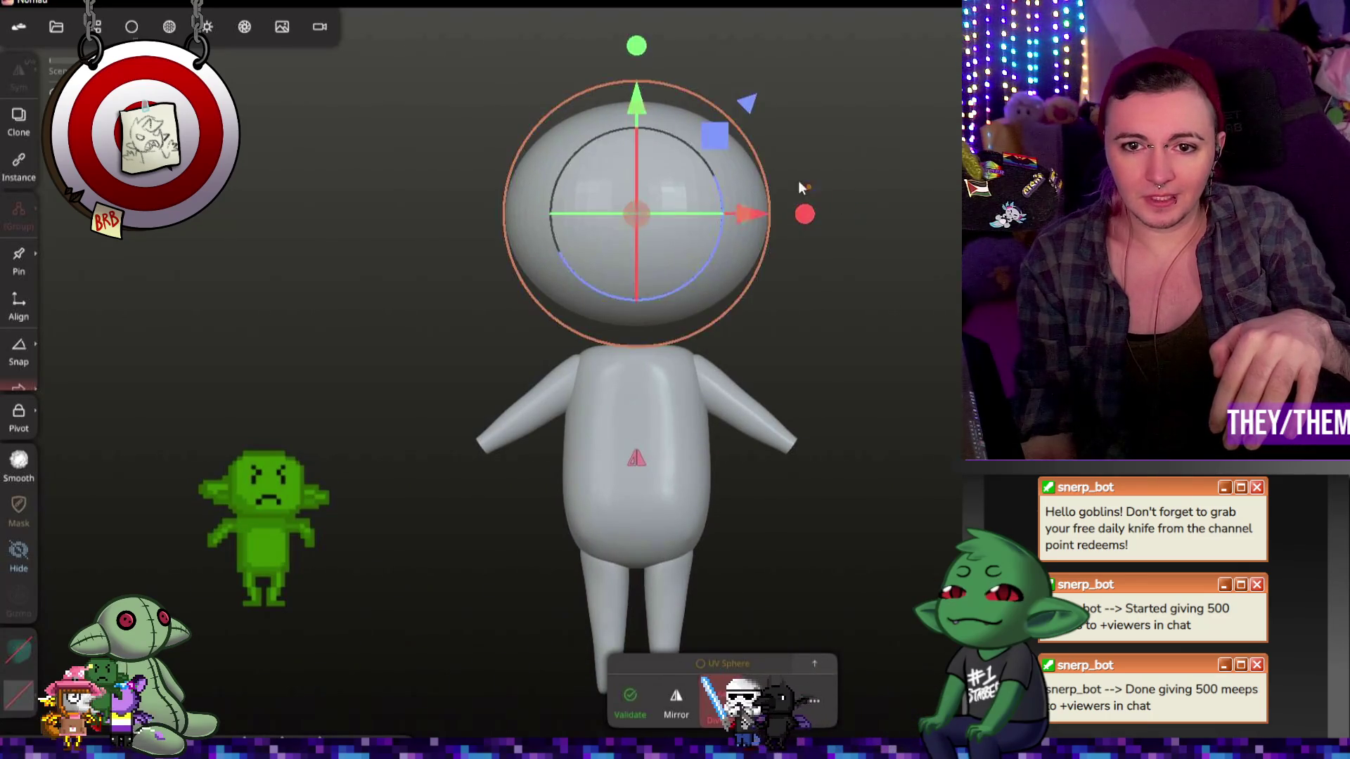
left_click_drag(744, 138, 727, 141)
left_click_drag(636, 116, 636, 136)
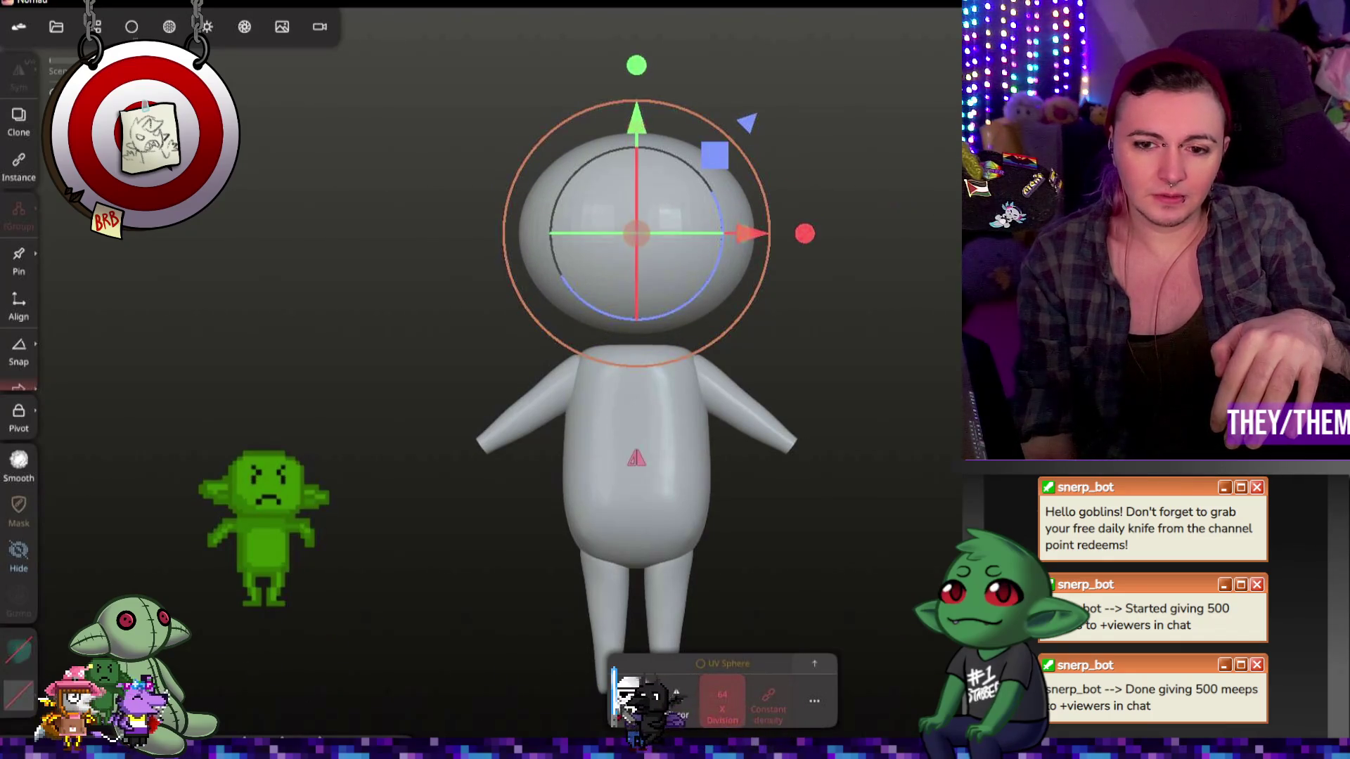
Step: Adjust the head's depth and height, raise its Post subdivision and validate the sphere
left_click_drag(843, 203, 727, 199)
left_click_drag(543, 237, 533, 236)
left_click_drag(634, 118, 631, 128)
left_click_drag(731, 204, 844, 204)
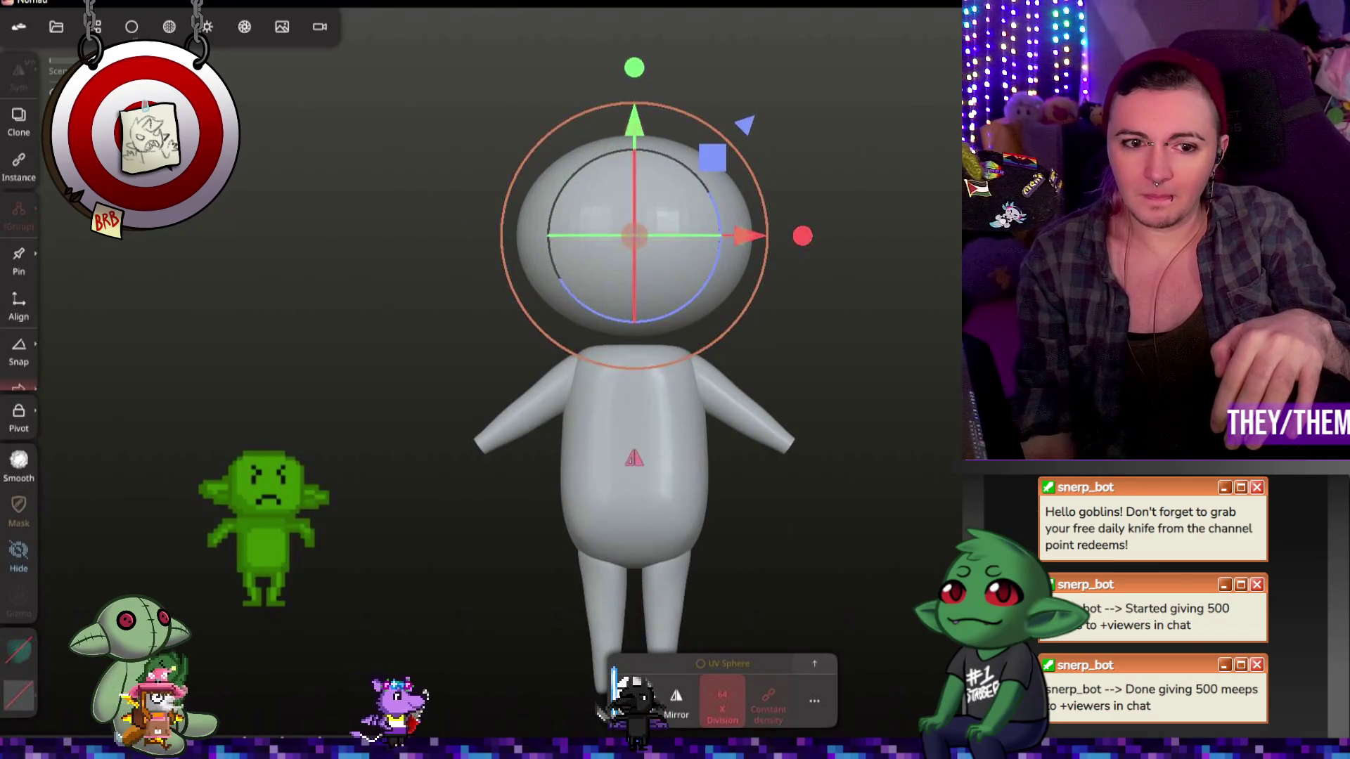
left_click_drag(635, 66, 643, 45)
mouse_move(812, 166)
left_mouse_down()
mouse_move(769, 306)
mouse_move(938, 290)
left_mouse_up()
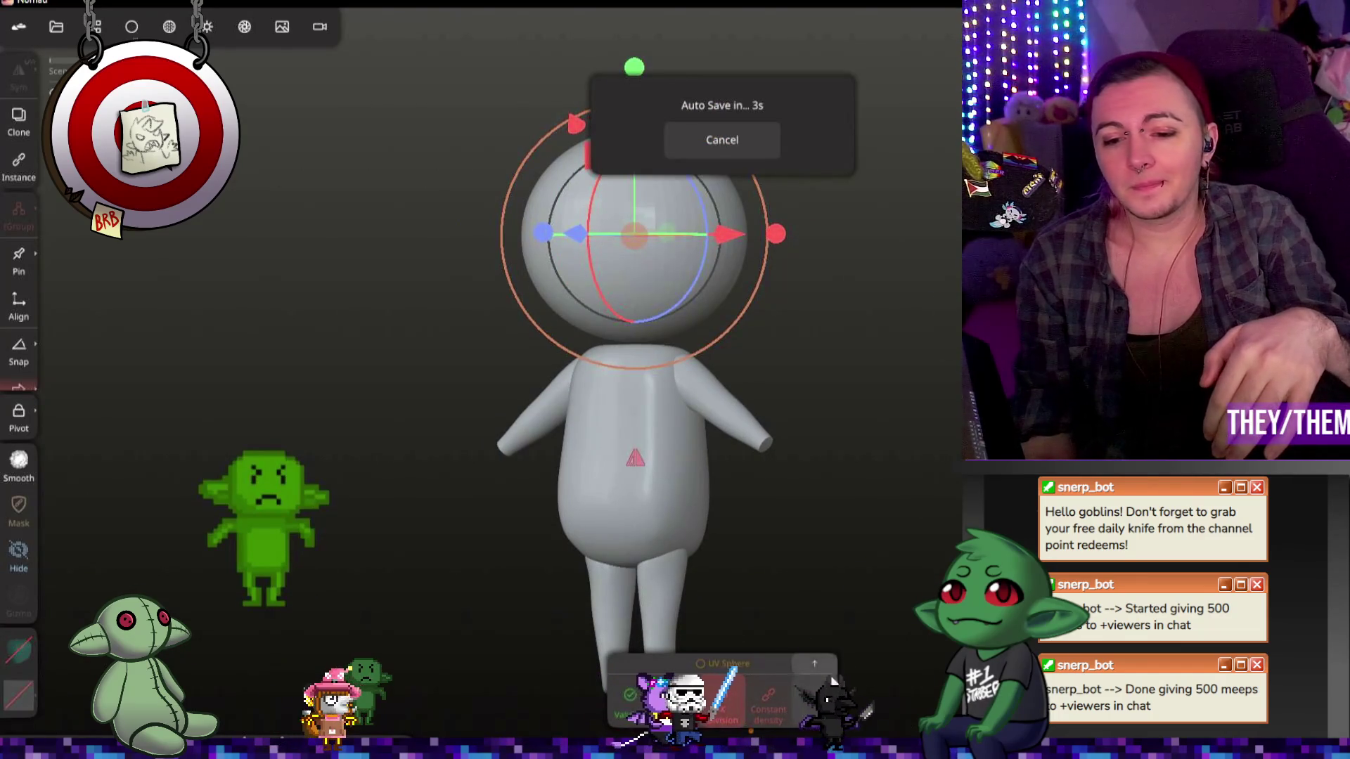
left_click(814, 663)
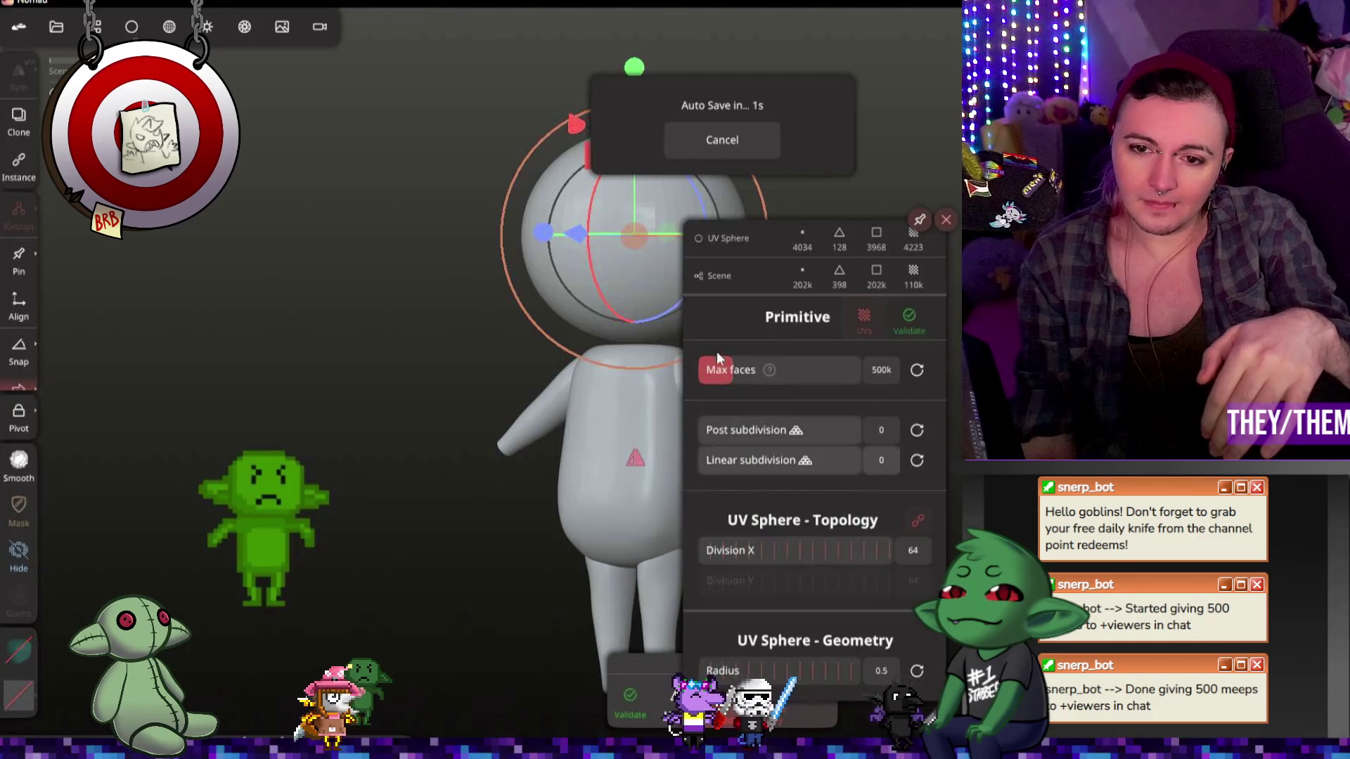
mouse_move(716, 431)
left_mouse_down()
mouse_move(790, 429)
mouse_move(779, 427)
left_mouse_up()
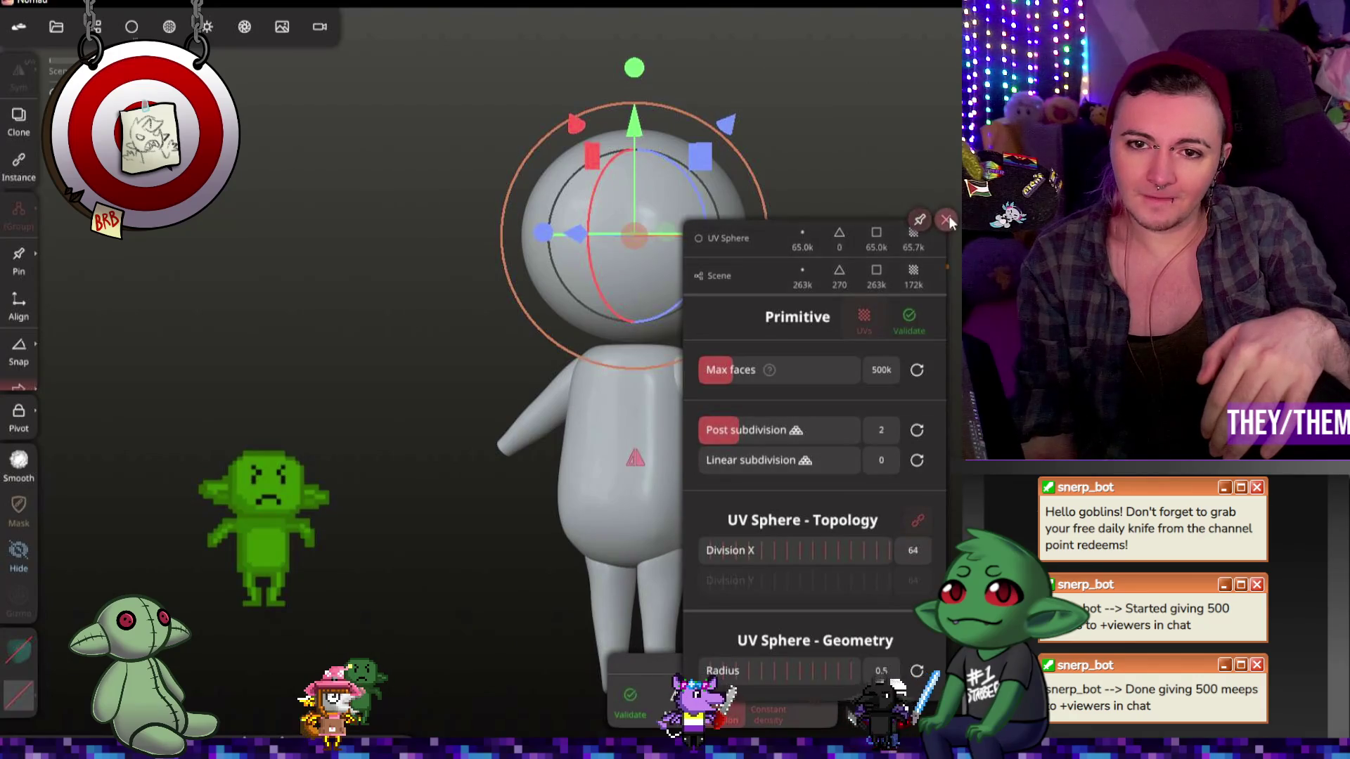
left_click(946, 220)
left_click(638, 704)
mouse_move(726, 631)
left_mouse_down()
mouse_move(935, 630)
mouse_move(837, 622)
mouse_move(827, 648)
left_mouse_up()
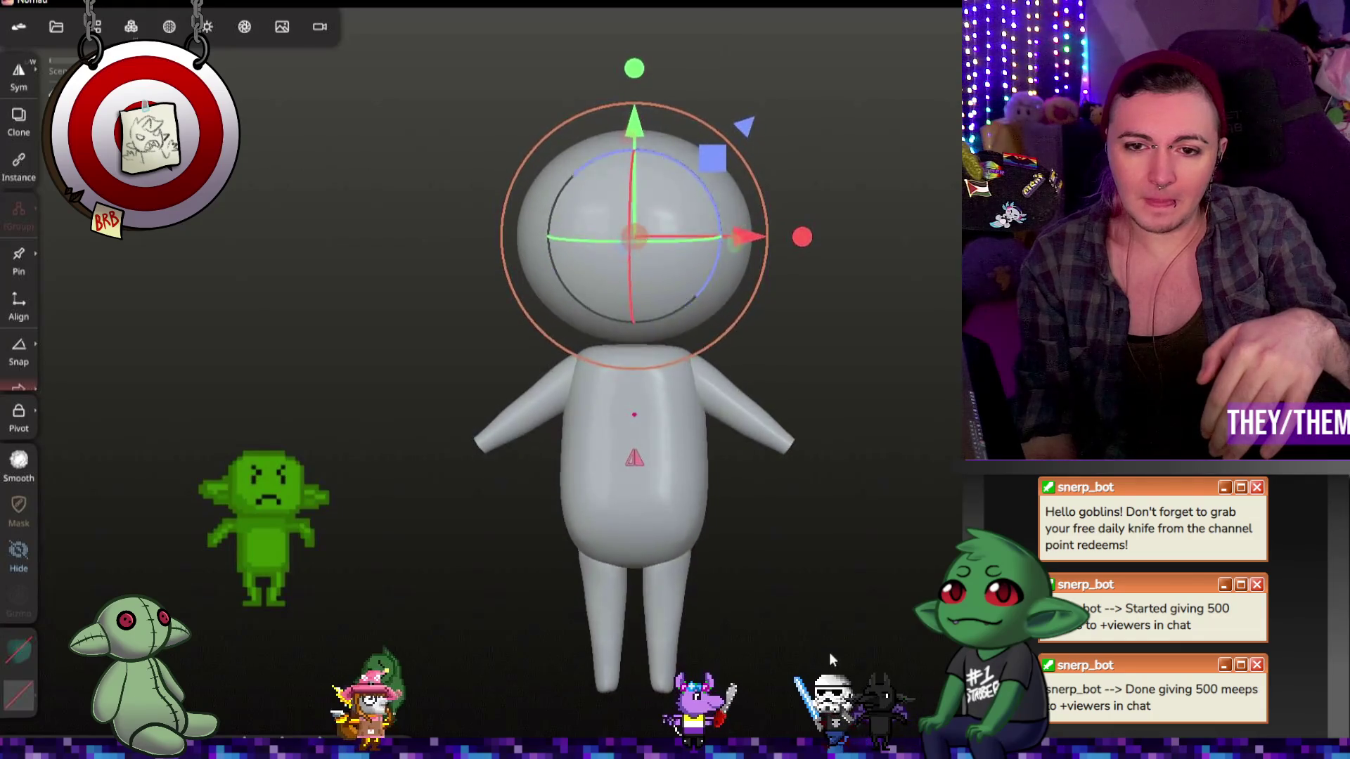
Step: Add a Cylinder, shrink it and move it up between head and torso as a neck
left_click(93, 26)
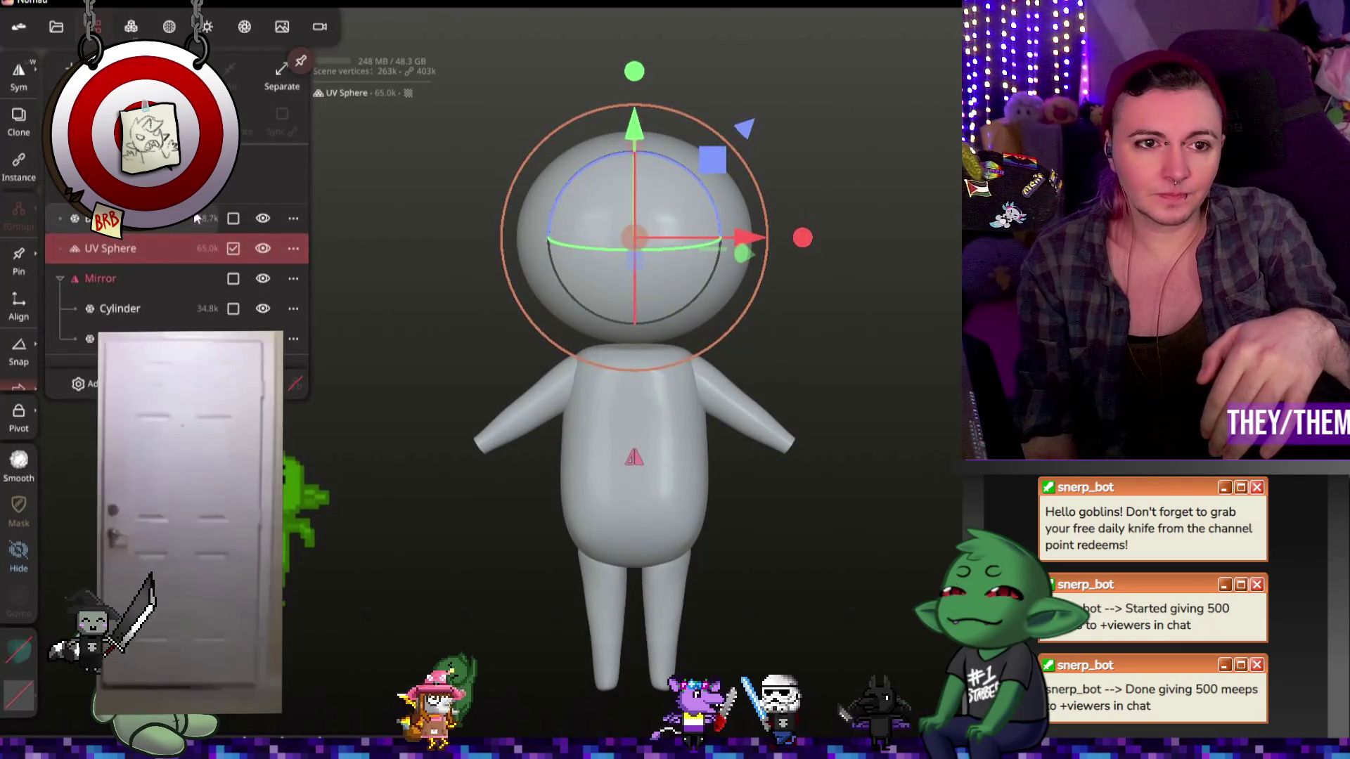
left_click(87, 384)
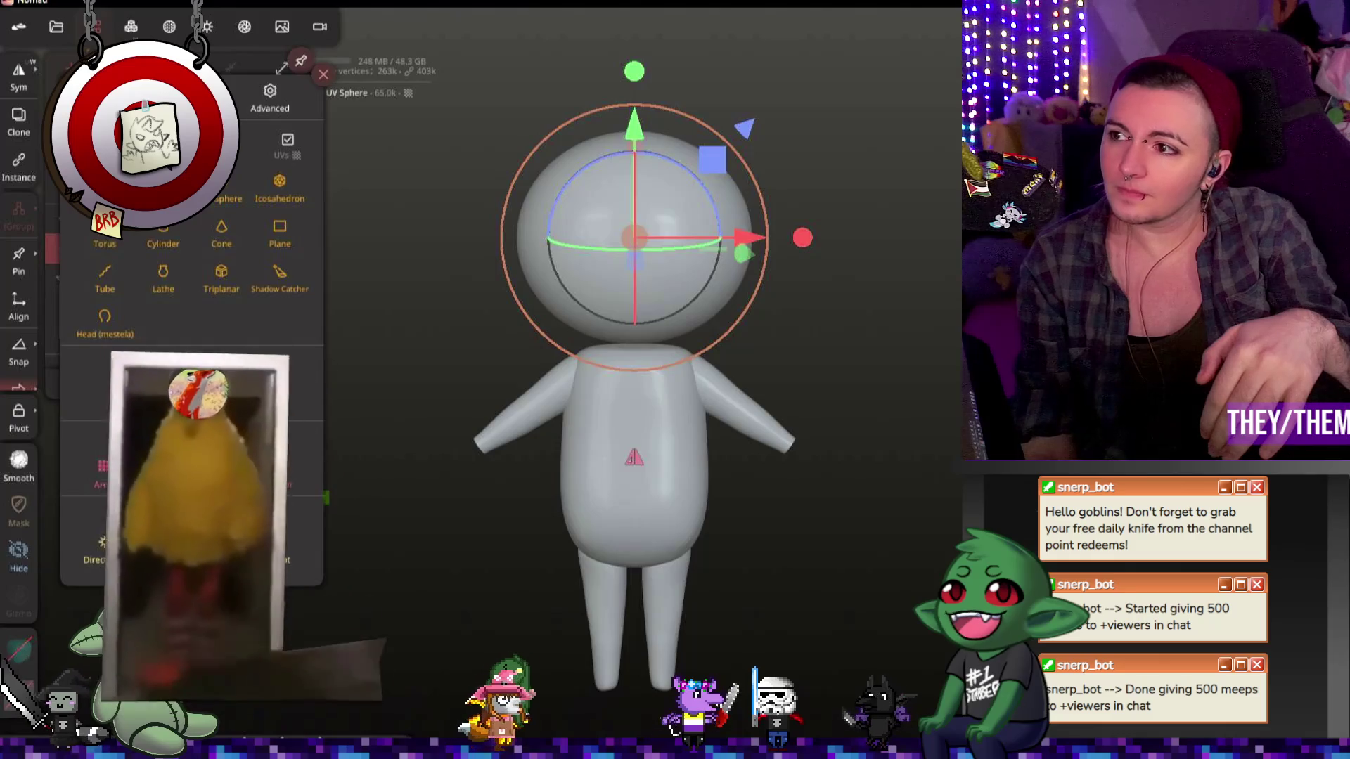
left_click(180, 226)
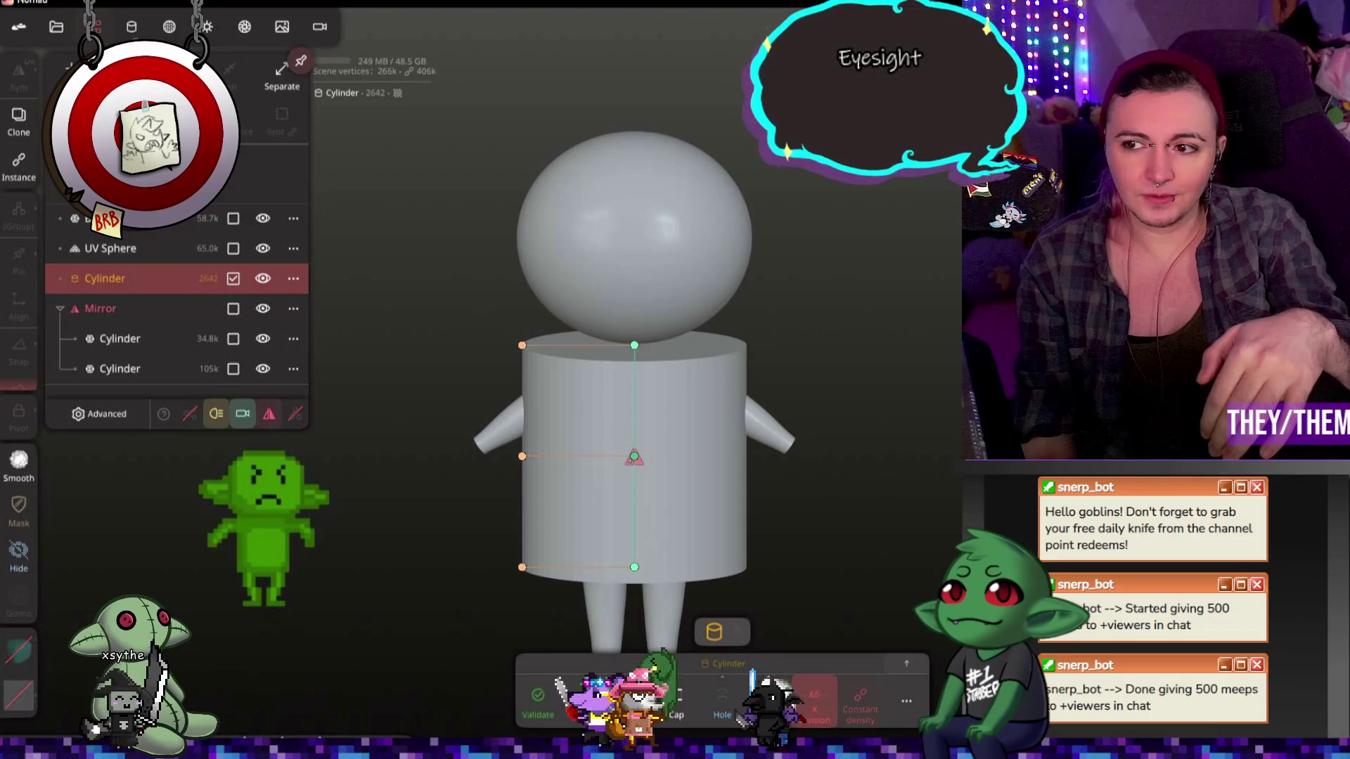
left_click(714, 631)
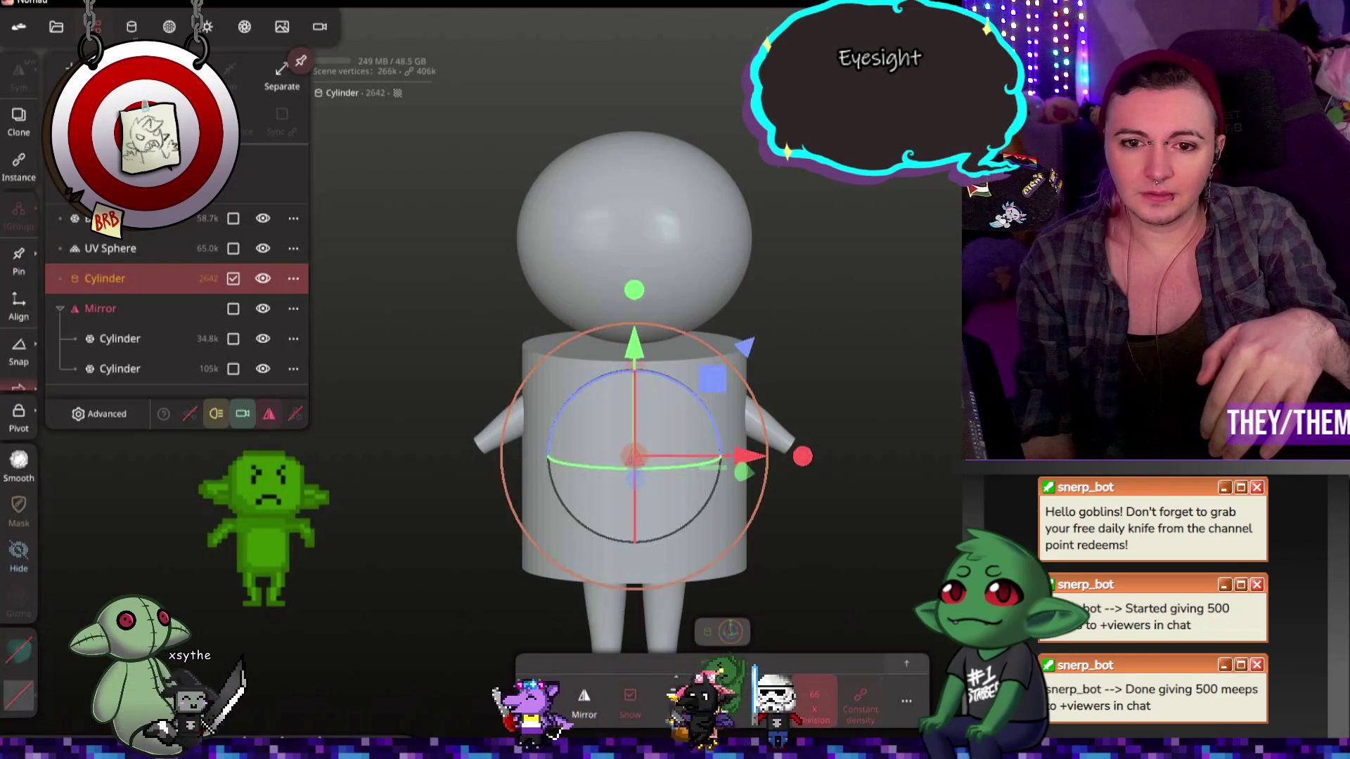
mouse_move(745, 393)
left_mouse_down()
mouse_move(636, 450)
mouse_move(635, 313)
left_mouse_up()
left_click_drag(759, 285, 672, 284)
mouse_move(634, 136)
left_mouse_down()
mouse_move(640, 95)
mouse_move(637, 225)
left_mouse_up()
left_click_drag(750, 270, 712, 277)
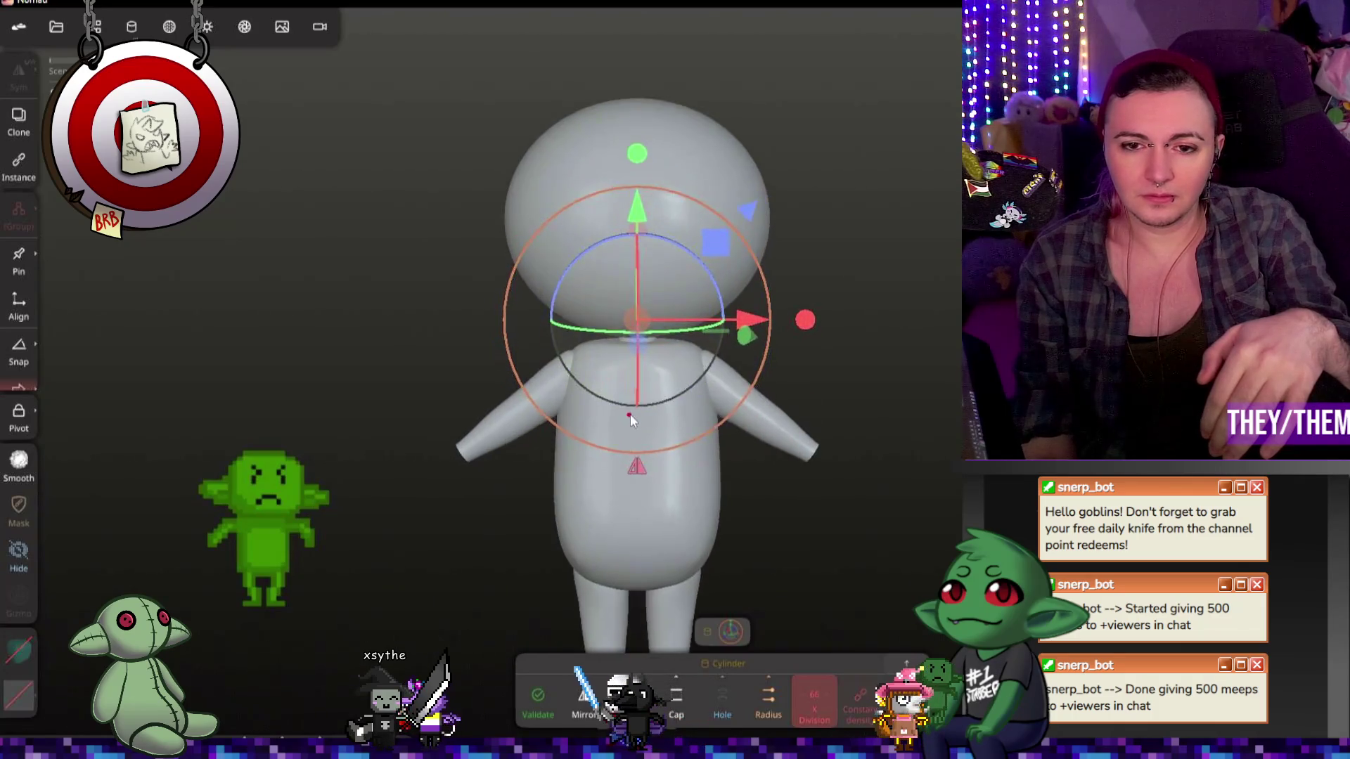
Step: Check the neck from the side, select the torso and switch back to sculpting with B
scroll(633, 411, "up", 5)
right_click_drag(666, 358, 667, 368)
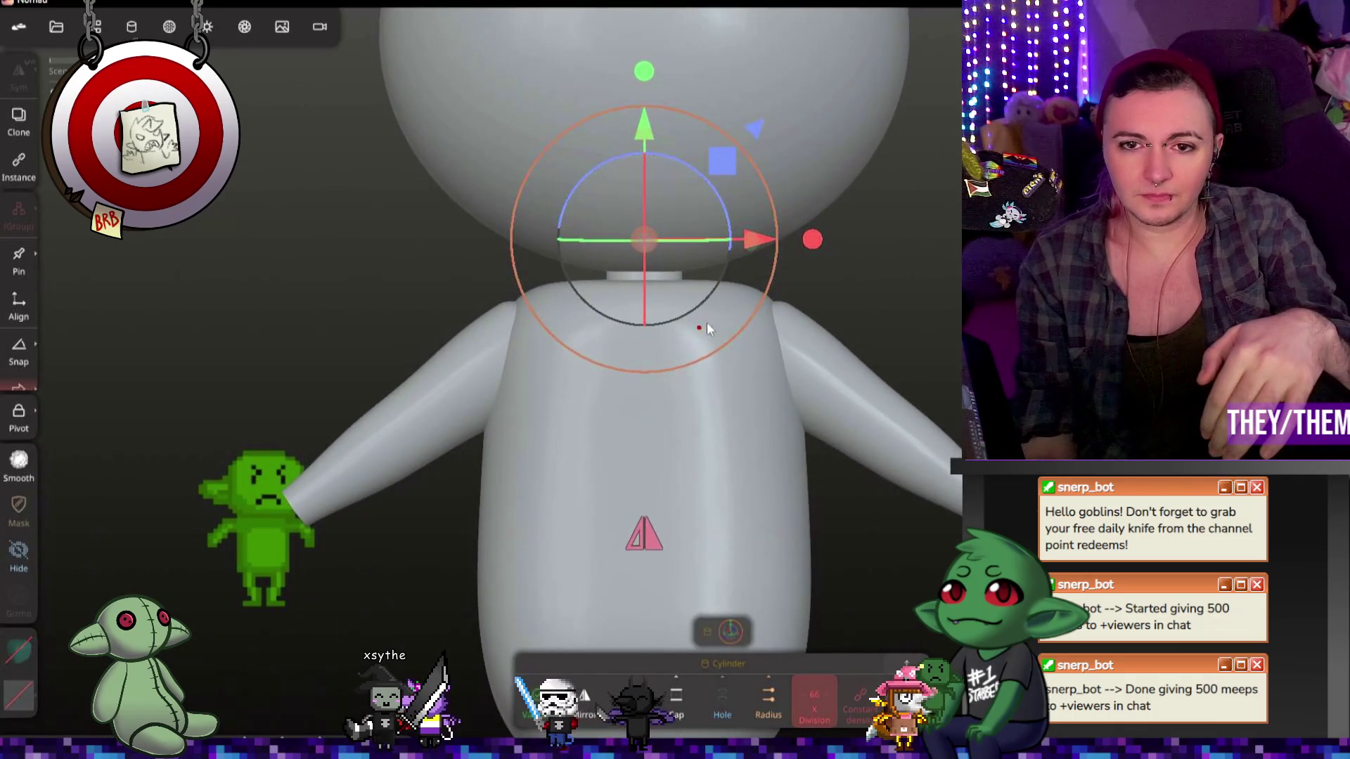
scroll(858, 377, "down", 3)
mouse_move(857, 377)
right_mouse_down()
mouse_move(796, 422)
mouse_move(715, 366)
mouse_move(858, 493)
mouse_move(844, 496)
right_mouse_up()
left_click(812, 496)
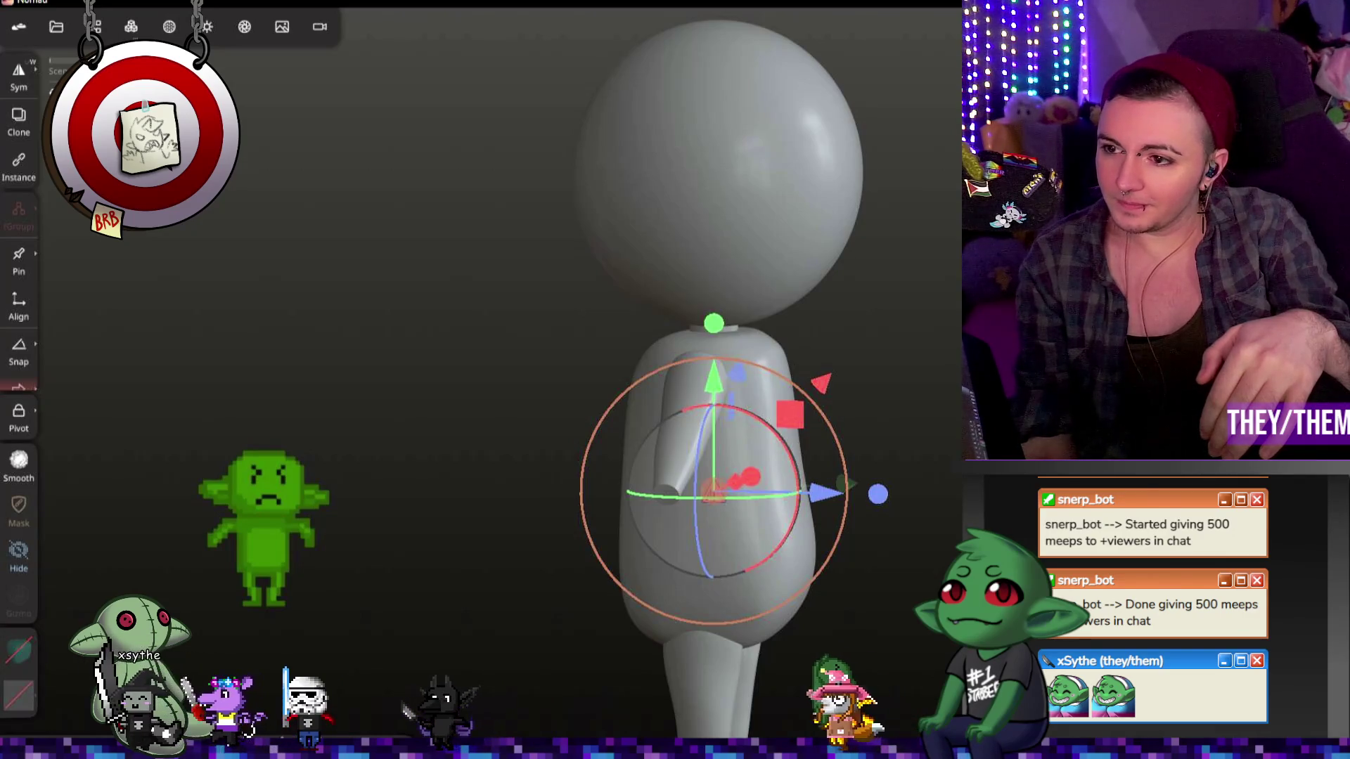
key("b")
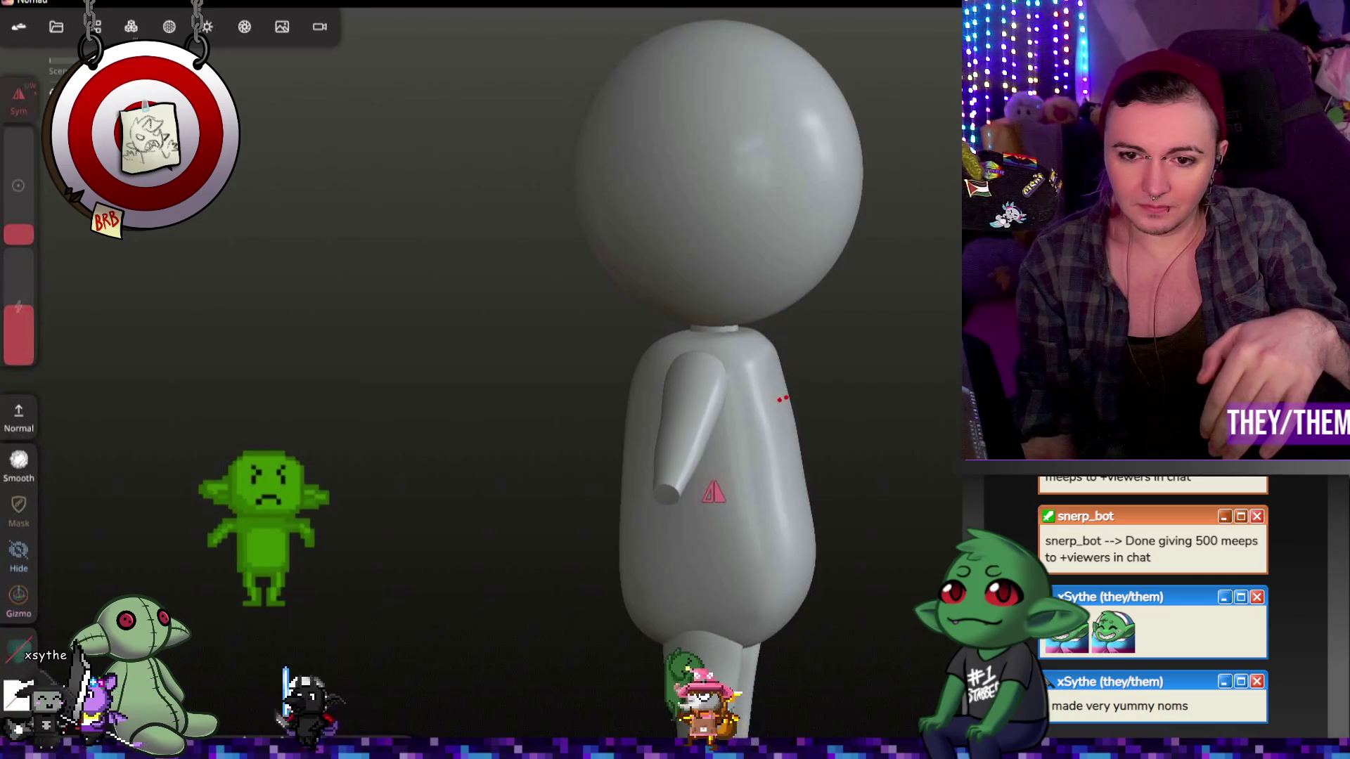
right_click_drag(780, 399, 760, 336)
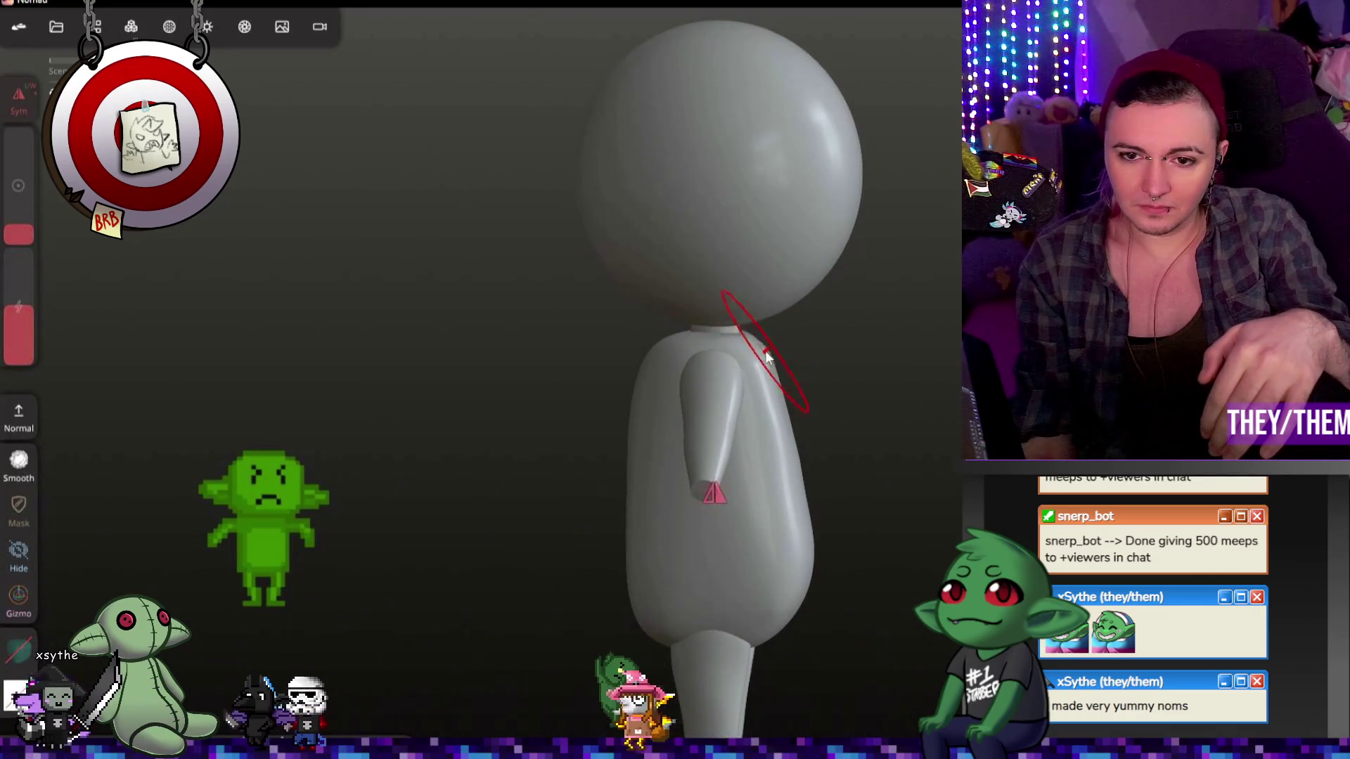
mouse_move(898, 368)
right_mouse_down()
mouse_move(647, 323)
mouse_move(657, 344)
right_mouse_up()
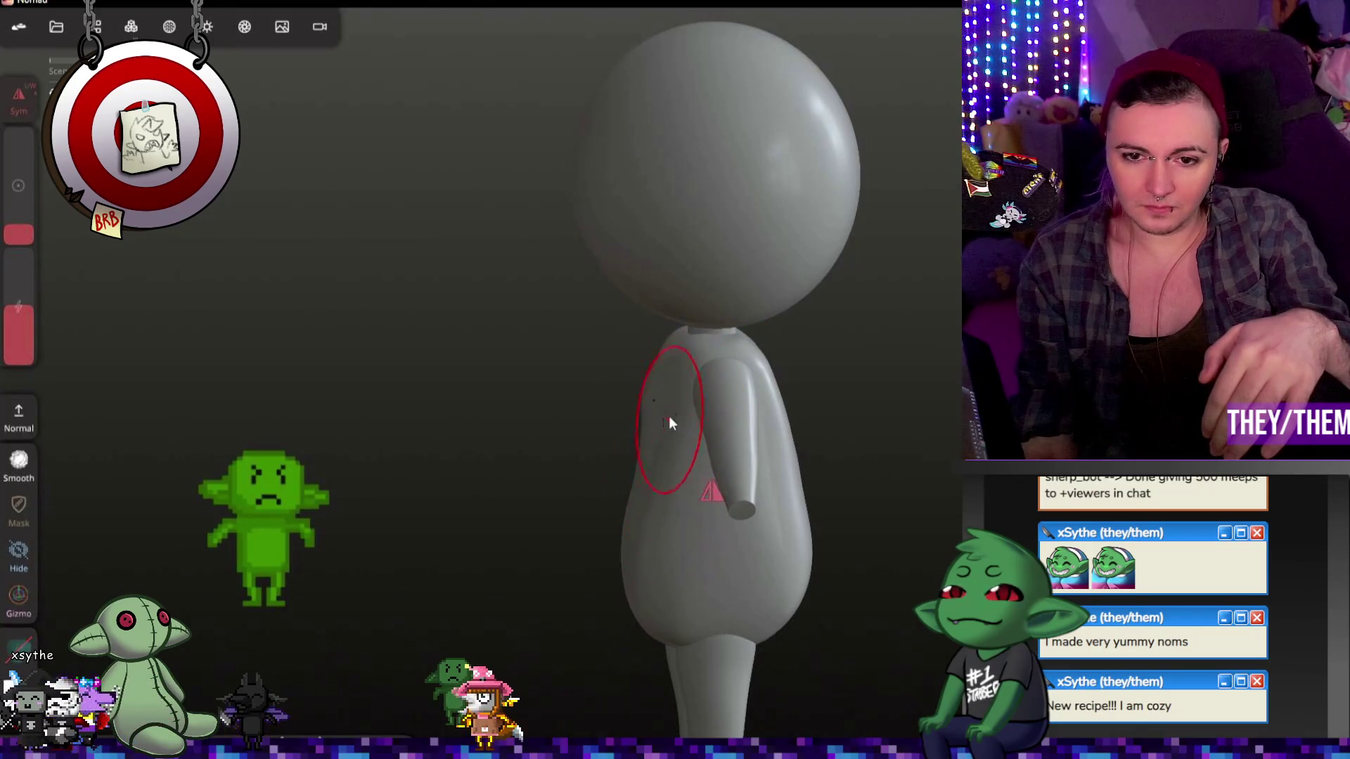
right_click_drag(664, 398, 963, 457)
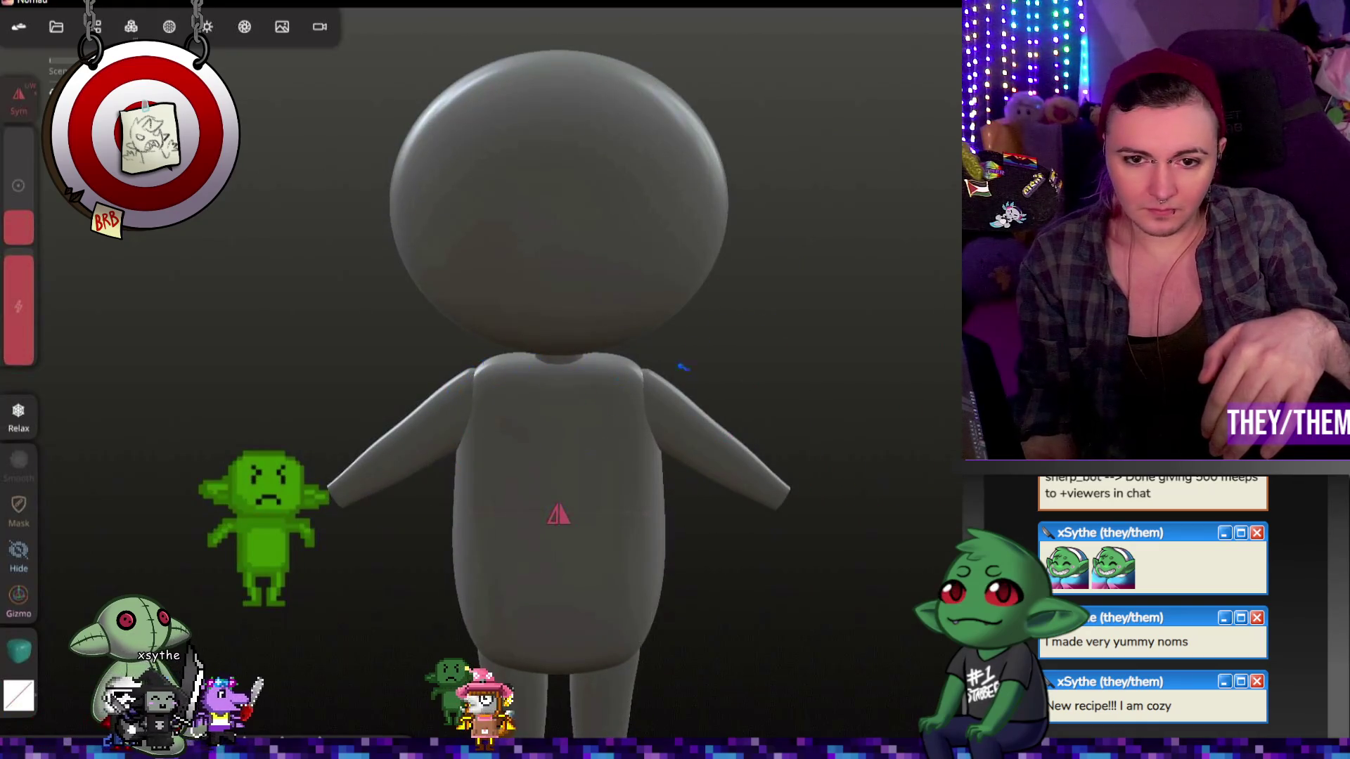
mouse_move(963, 457)
right_mouse_down()
mouse_move(765, 503)
mouse_move(816, 548)
right_mouse_up()
middle_click_drag(816, 549, 738, 367)
mouse_move(738, 367)
right_mouse_down()
mouse_move(534, 400)
mouse_move(511, 387)
right_mouse_up()
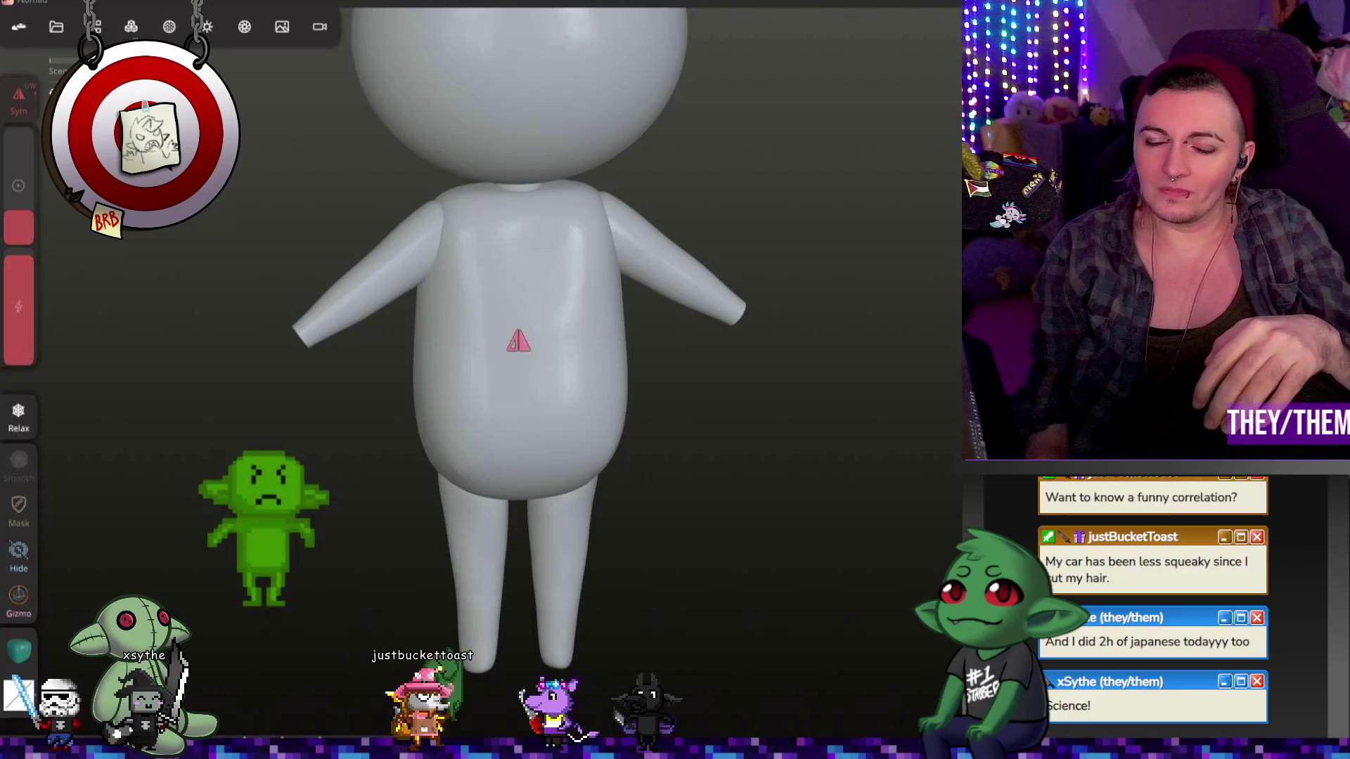
Step: Orbit the view toward the goblin's shoulder
mouse_move(868, 446)
left_mouse_down()
mouse_move(753, 383)
mouse_move(808, 371)
mouse_move(845, 478)
mouse_move(717, 347)
mouse_move(738, 419)
mouse_move(674, 394)
mouse_move(774, 403)
left_mouse_up()
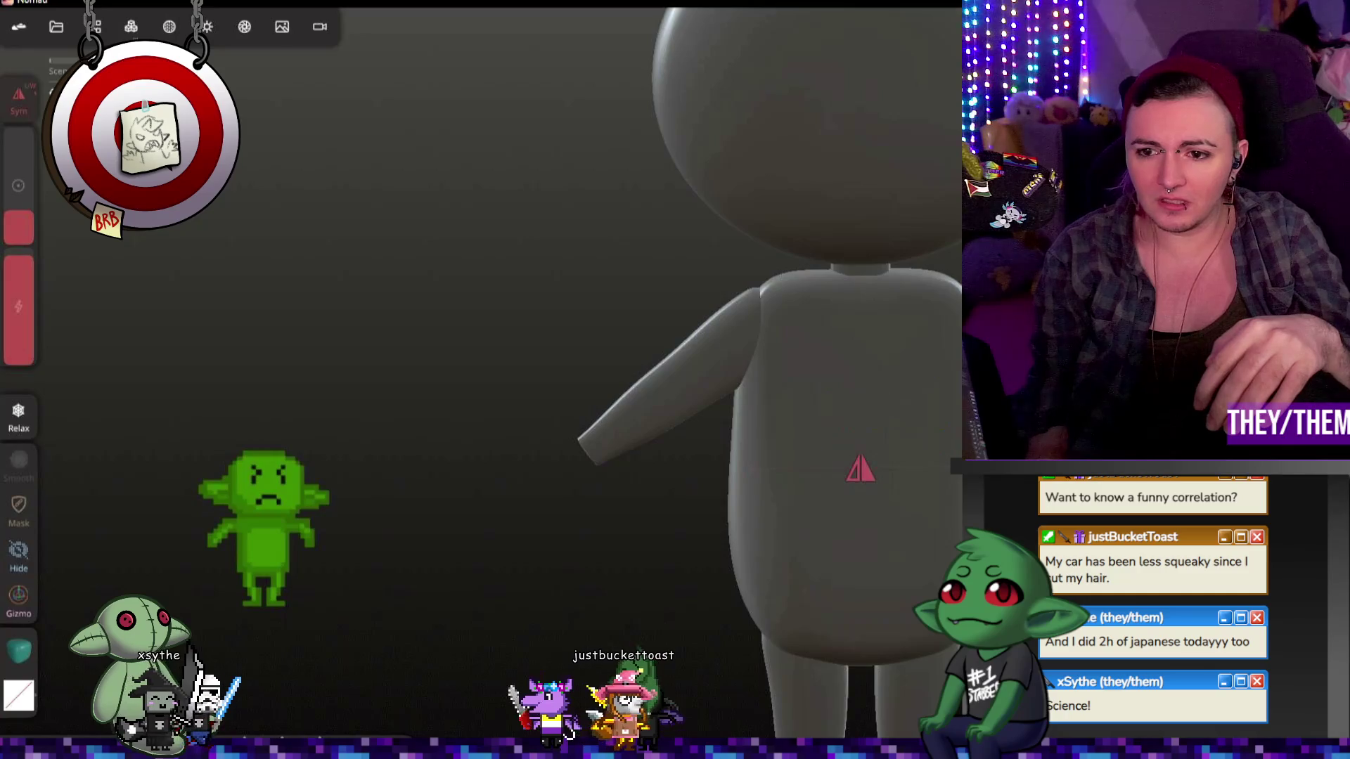
Step: Smooth the top of the shoulder and the arm–shoulder join with the Smooth brush
key("shift")
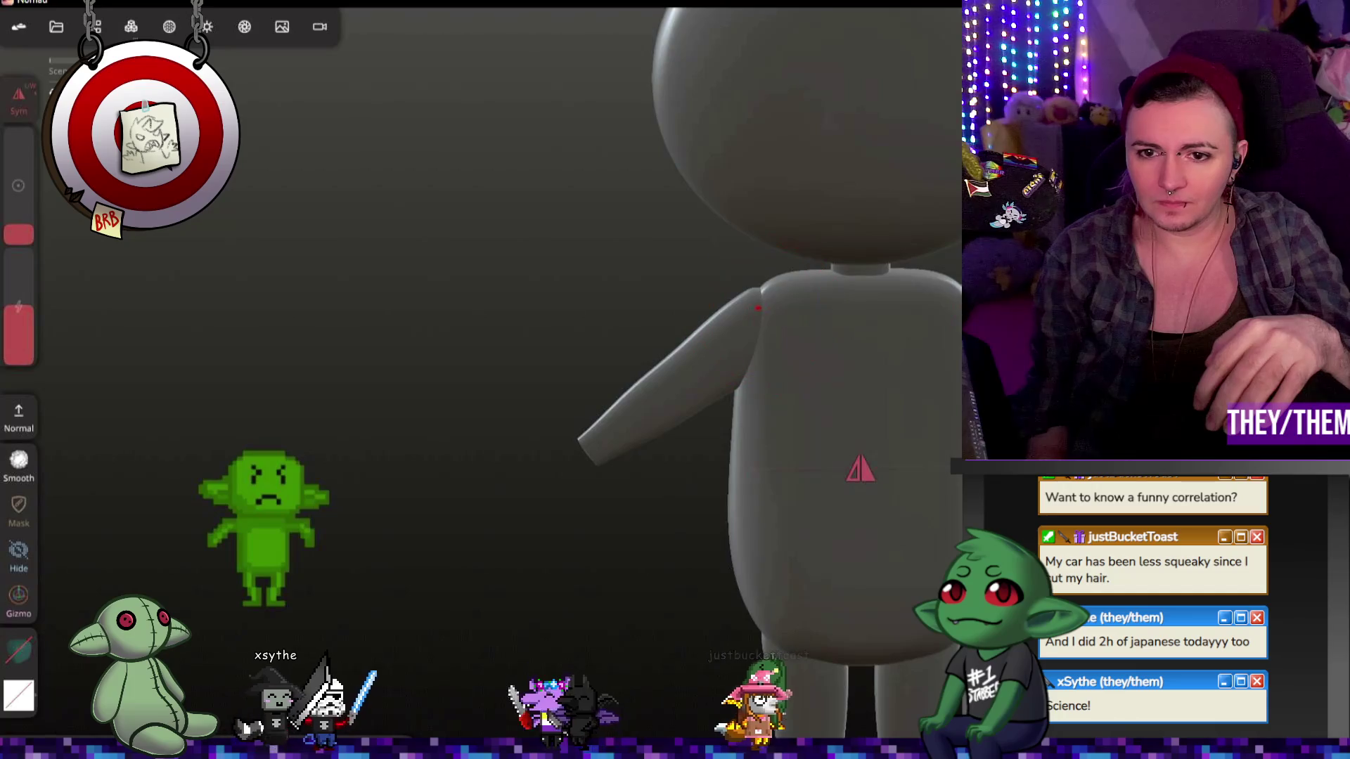
mouse_move(756, 299)
left_mouse_down()
mouse_move(678, 288)
mouse_move(752, 281)
left_mouse_up()
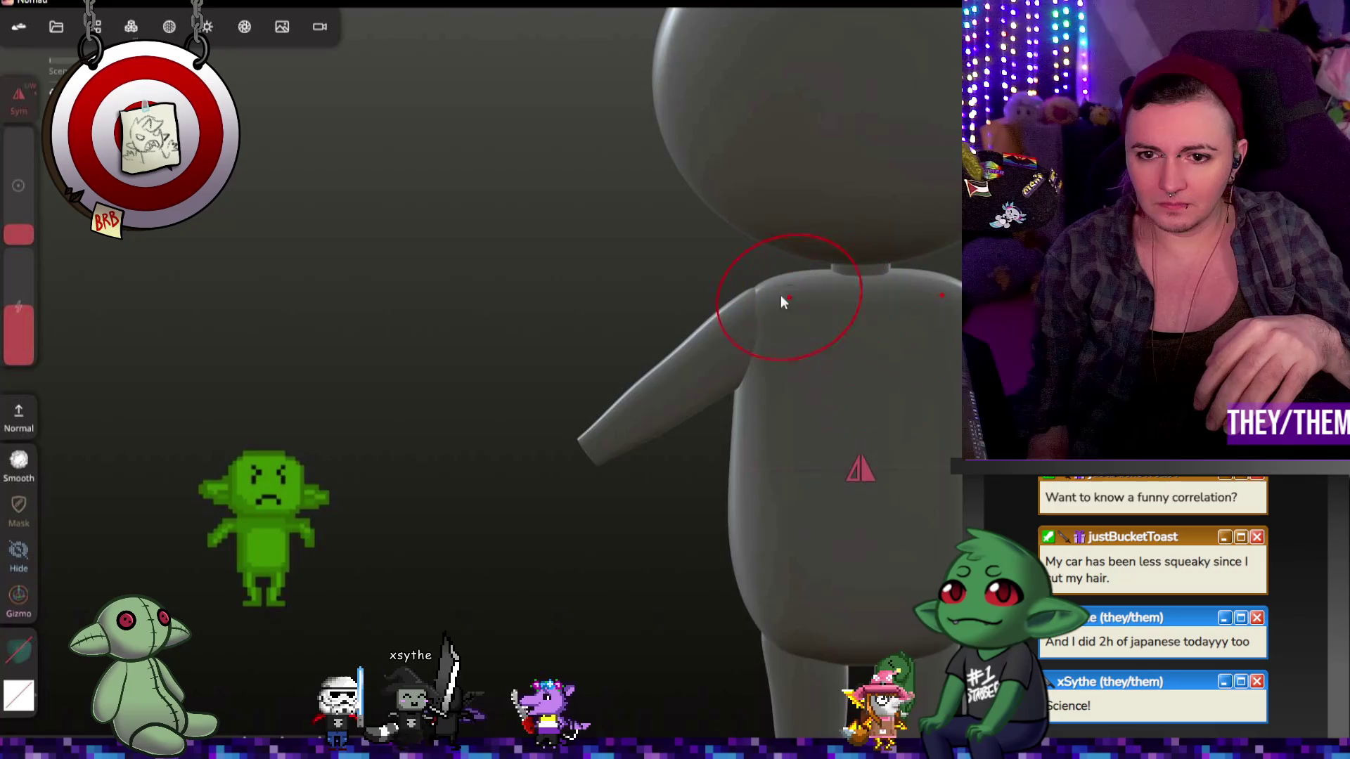
left_click_drag(688, 343, 727, 343)
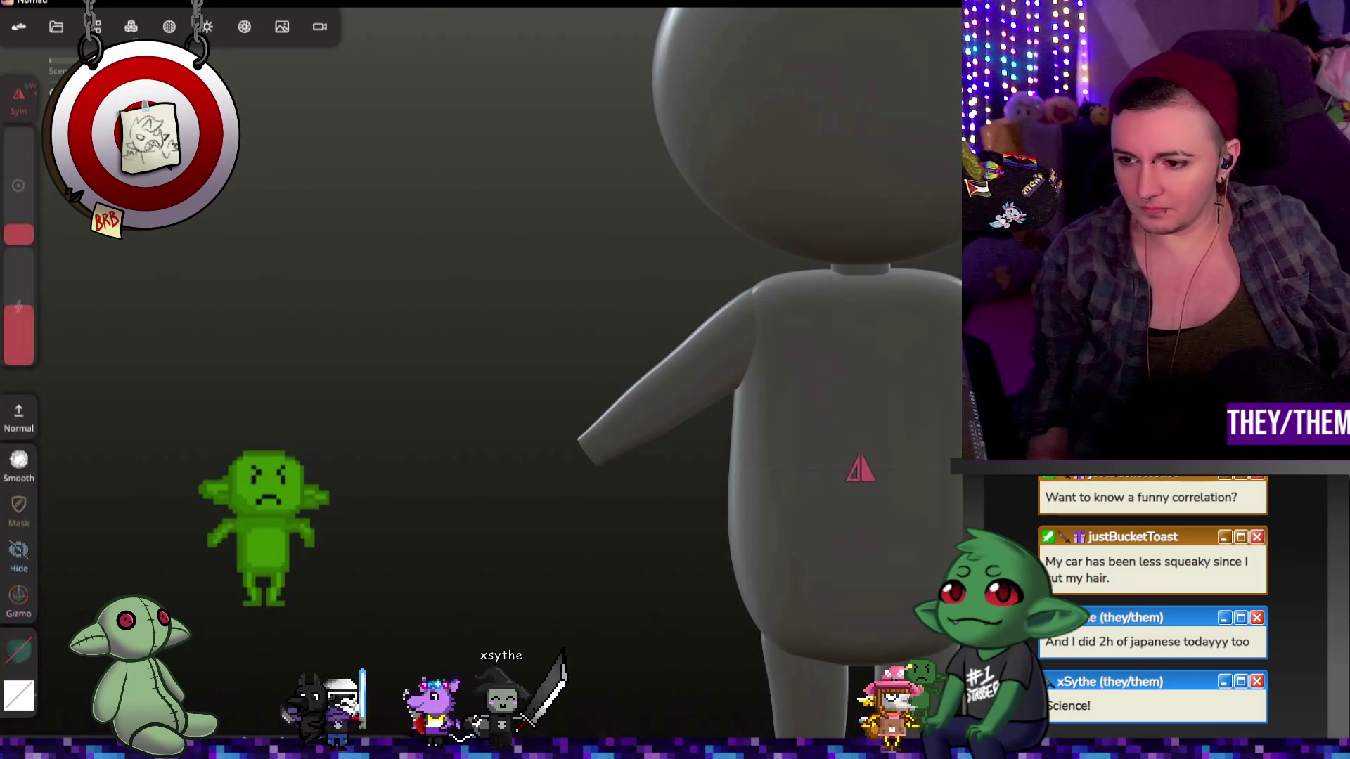
Step: Rotate the arm with the gizmo ring into a near-horizontal pose, then view the figure from the front
left_click(18, 597)
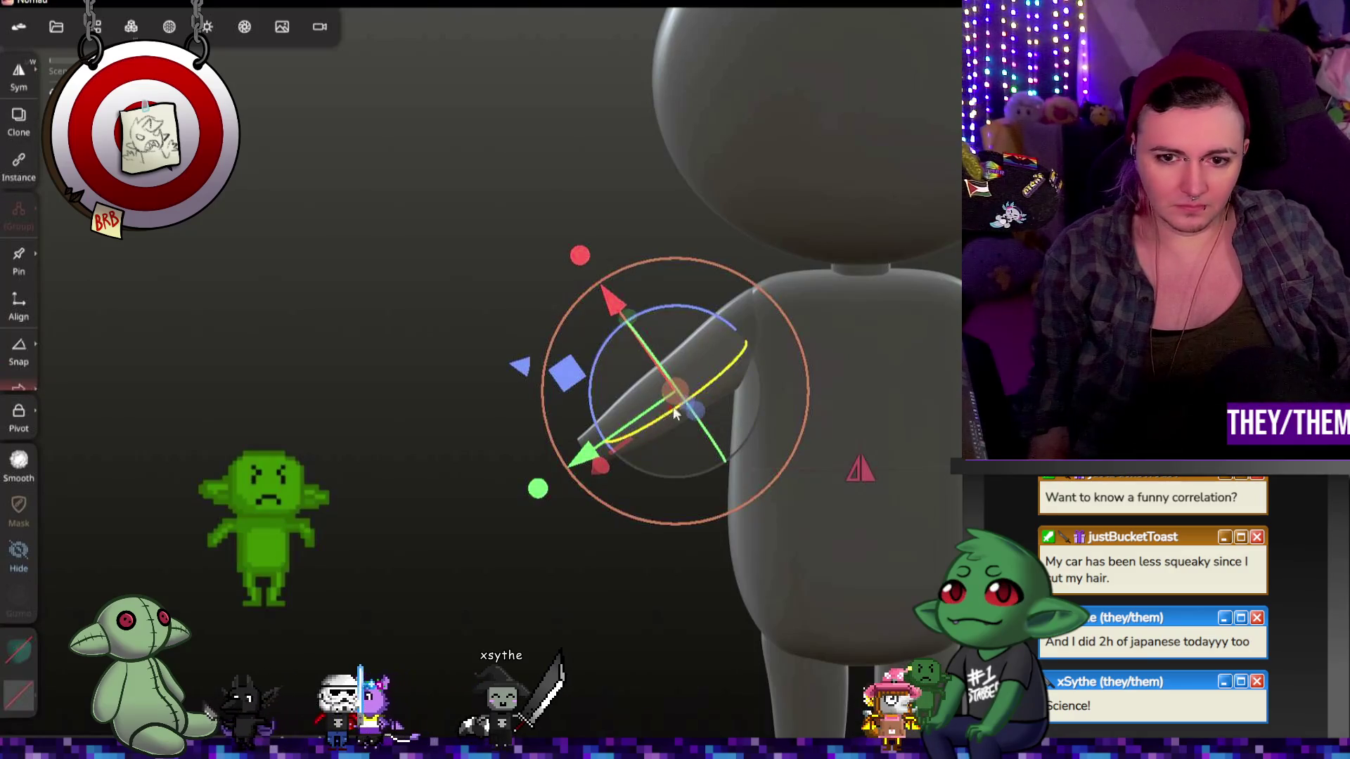
left_click_drag(661, 309, 686, 301)
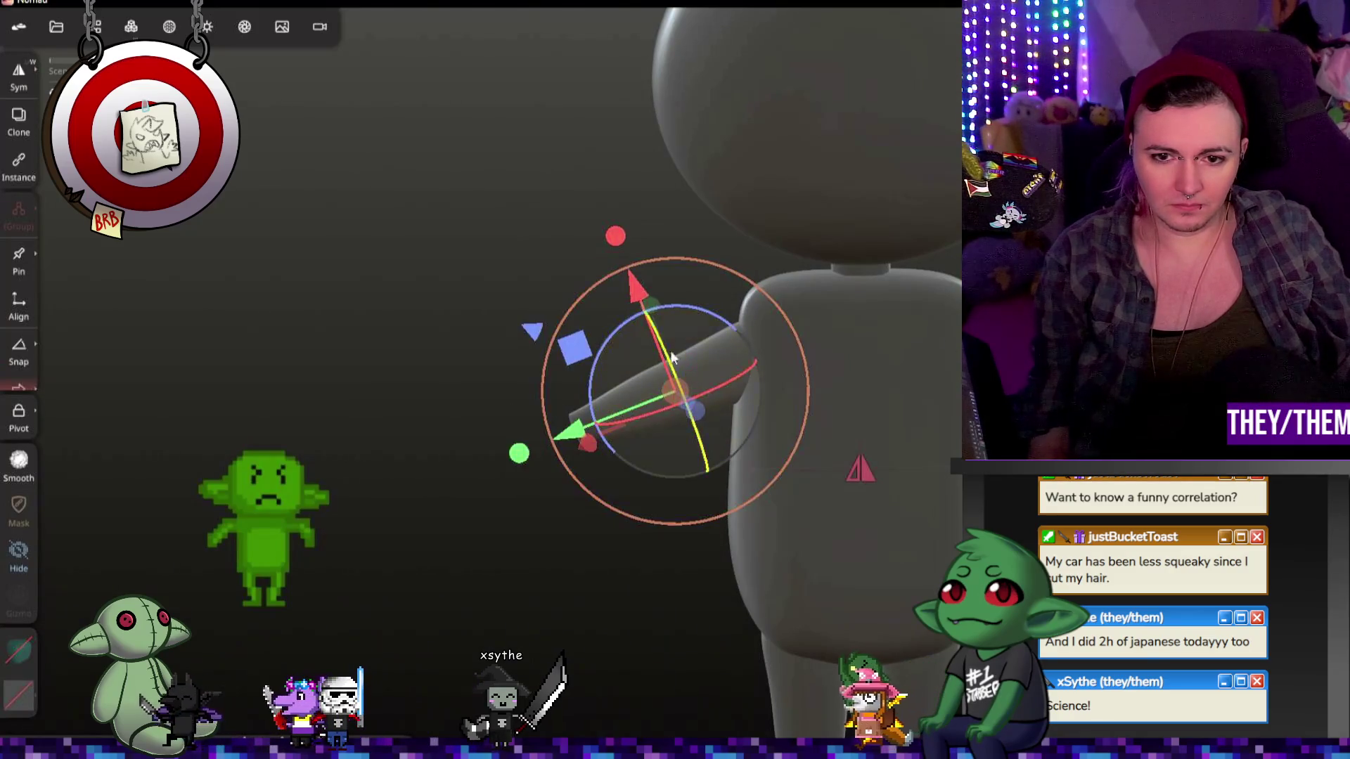
left_click_drag(677, 369, 646, 366)
left_click_drag(588, 309, 592, 300)
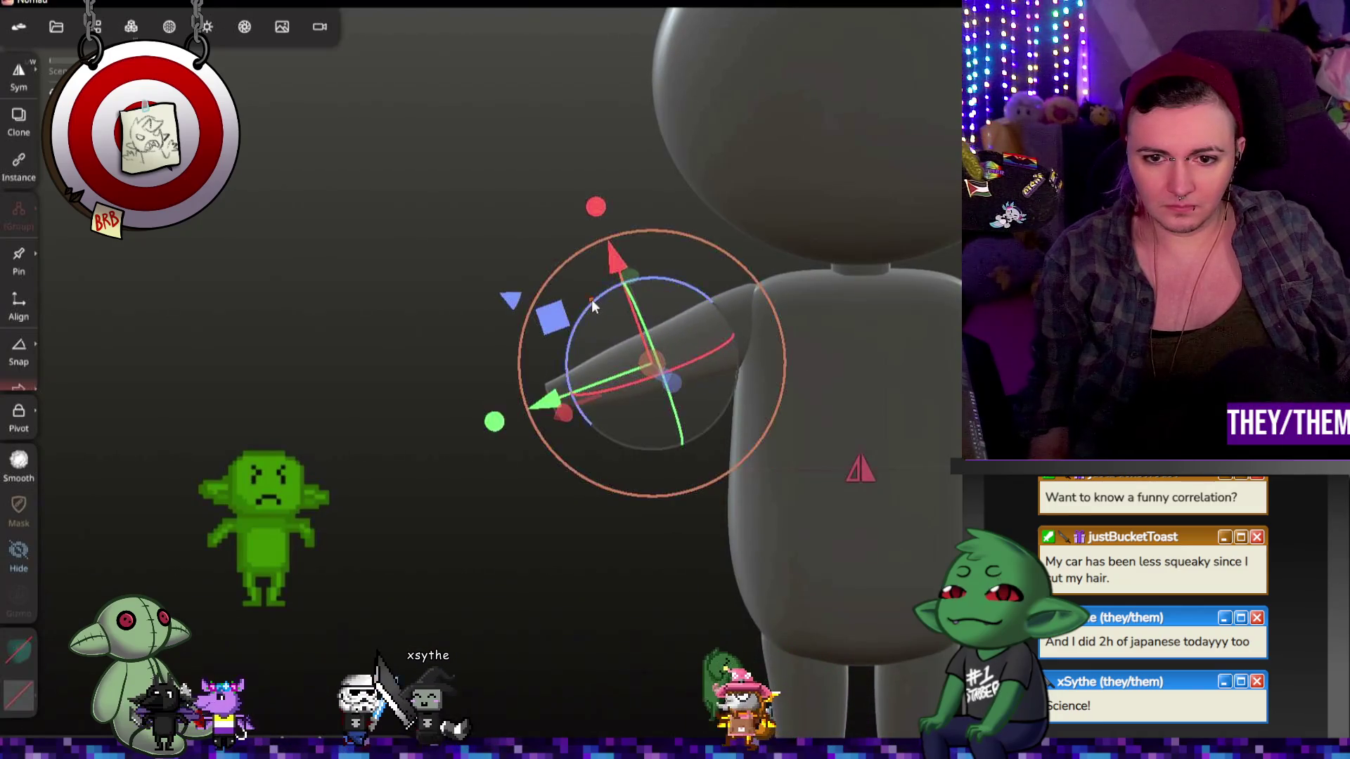
mouse_move(411, 385)
left_mouse_down()
mouse_move(913, 389)
mouse_move(895, 491)
mouse_move(872, 464)
left_mouse_up()
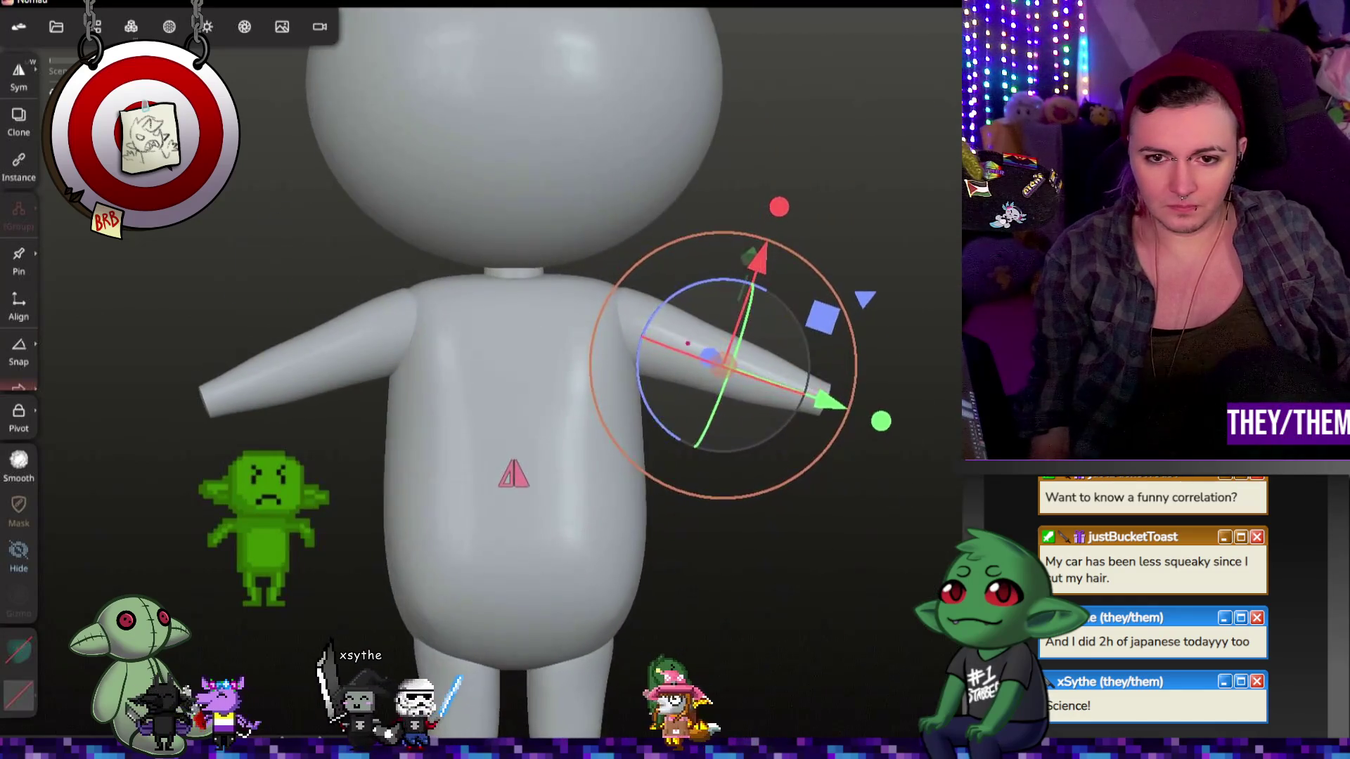
mouse_move(821, 400)
left_mouse_down()
mouse_move(813, 383)
mouse_move(770, 378)
mouse_move(791, 376)
mouse_move(847, 310)
mouse_move(863, 223)
left_mouse_up()
Step: Drag the gizmo axis handle to lengthen both arms
left_click_drag(774, 220, 774, 222)
left_click_drag(879, 425, 942, 438)
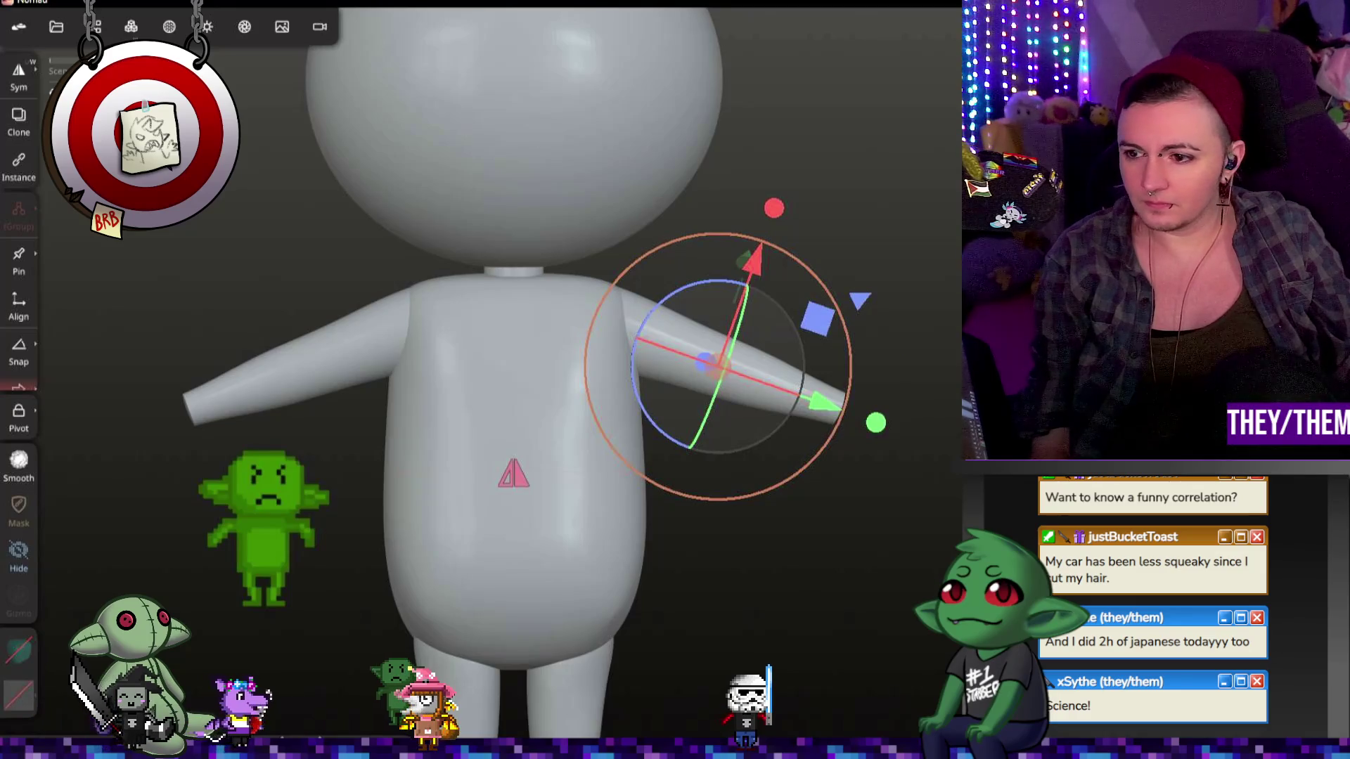
scroll(514, 372, "down", 5)
mouse_move(493, 528)
left_mouse_down()
mouse_move(914, 500)
mouse_move(901, 537)
mouse_move(849, 527)
mouse_move(849, 567)
left_mouse_up()
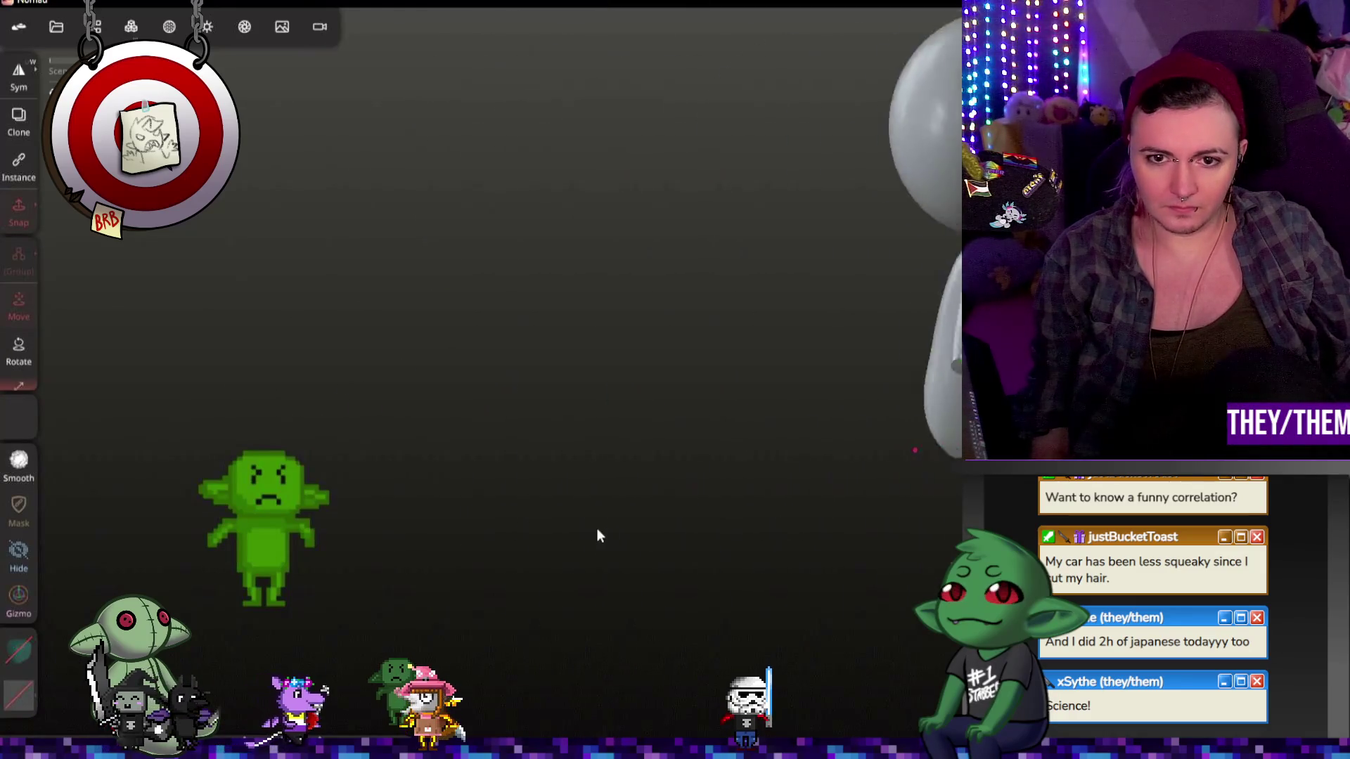
scroll(850, 513, "up", 5)
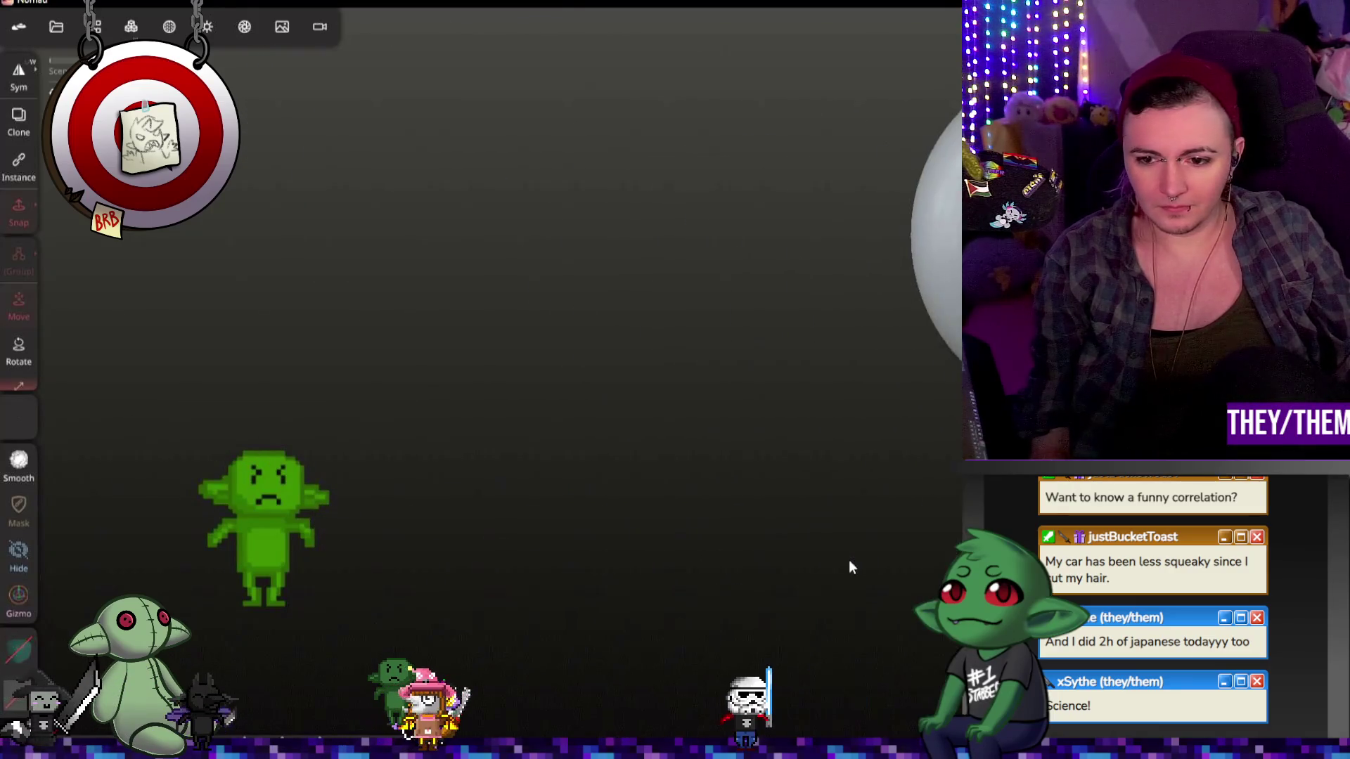
Step: Turn the arm toward the viewer and add a UV Sphere under Mirror from the Scene list
mouse_move(900, 302)
left_mouse_down()
mouse_move(841, 294)
mouse_move(803, 364)
left_mouse_up()
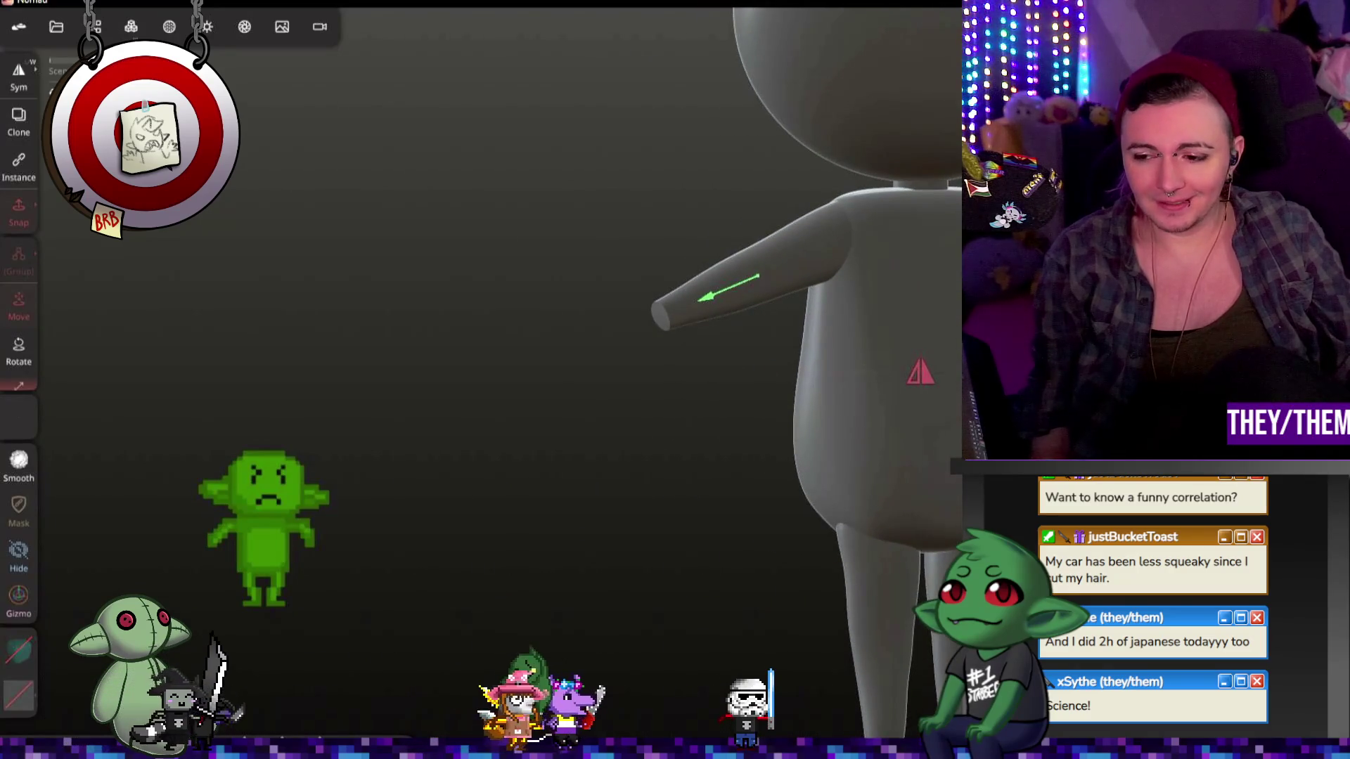
left_click_drag(492, 351, 591, 355)
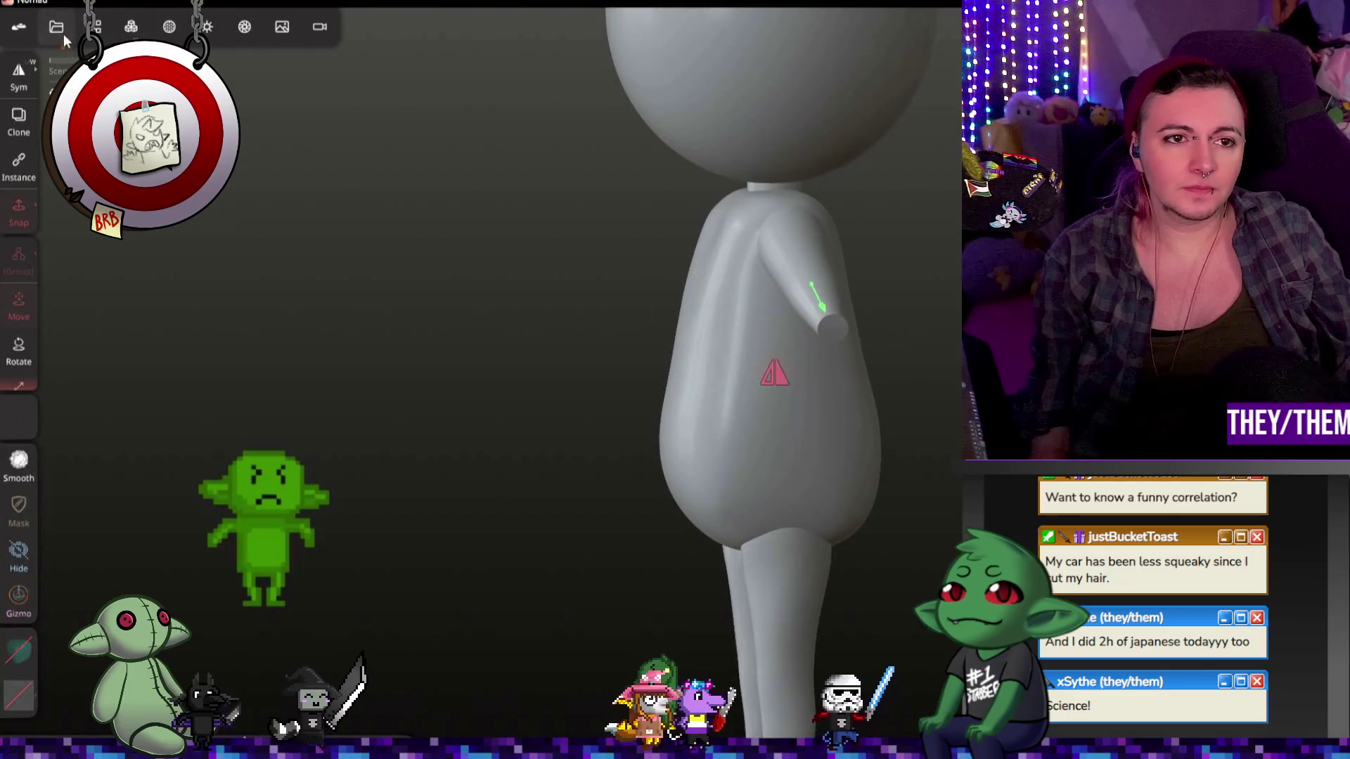
left_click(135, 28)
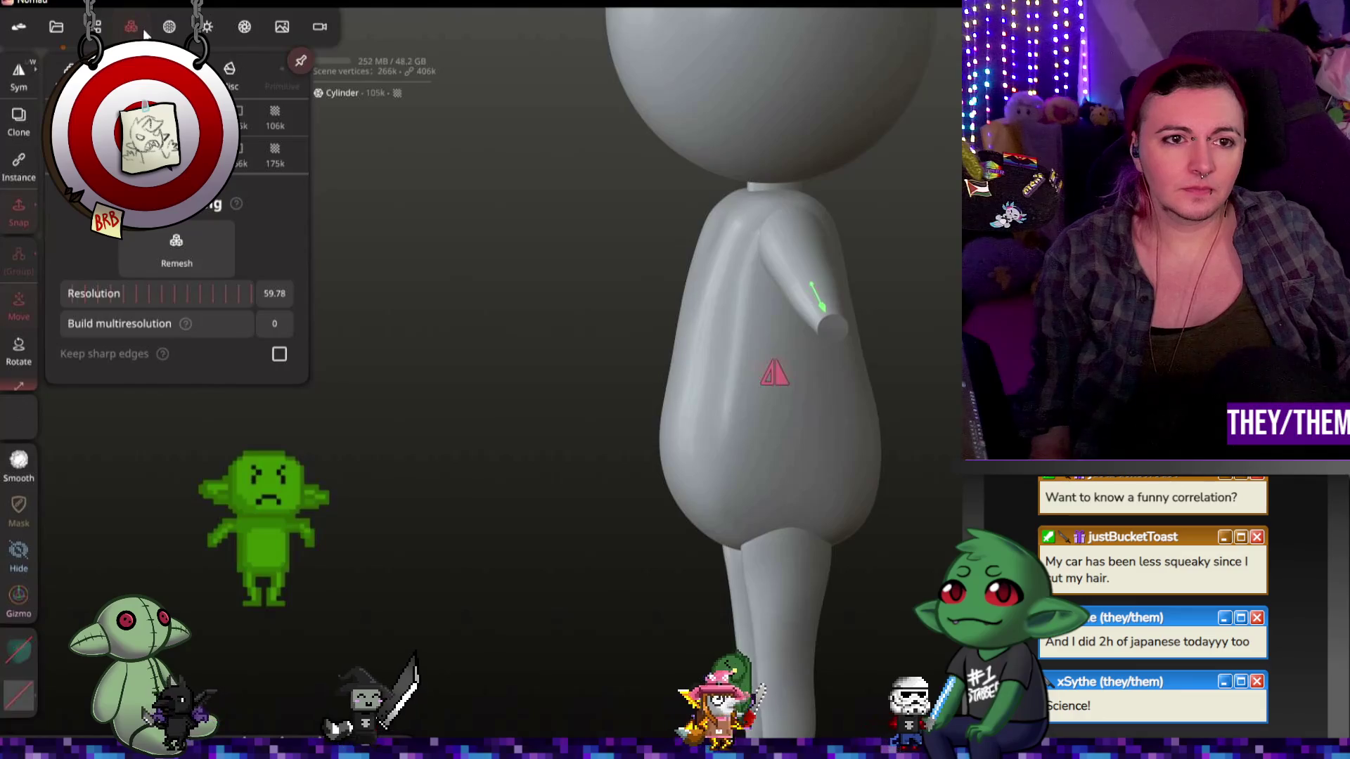
left_click(169, 26)
left_click(56, 27)
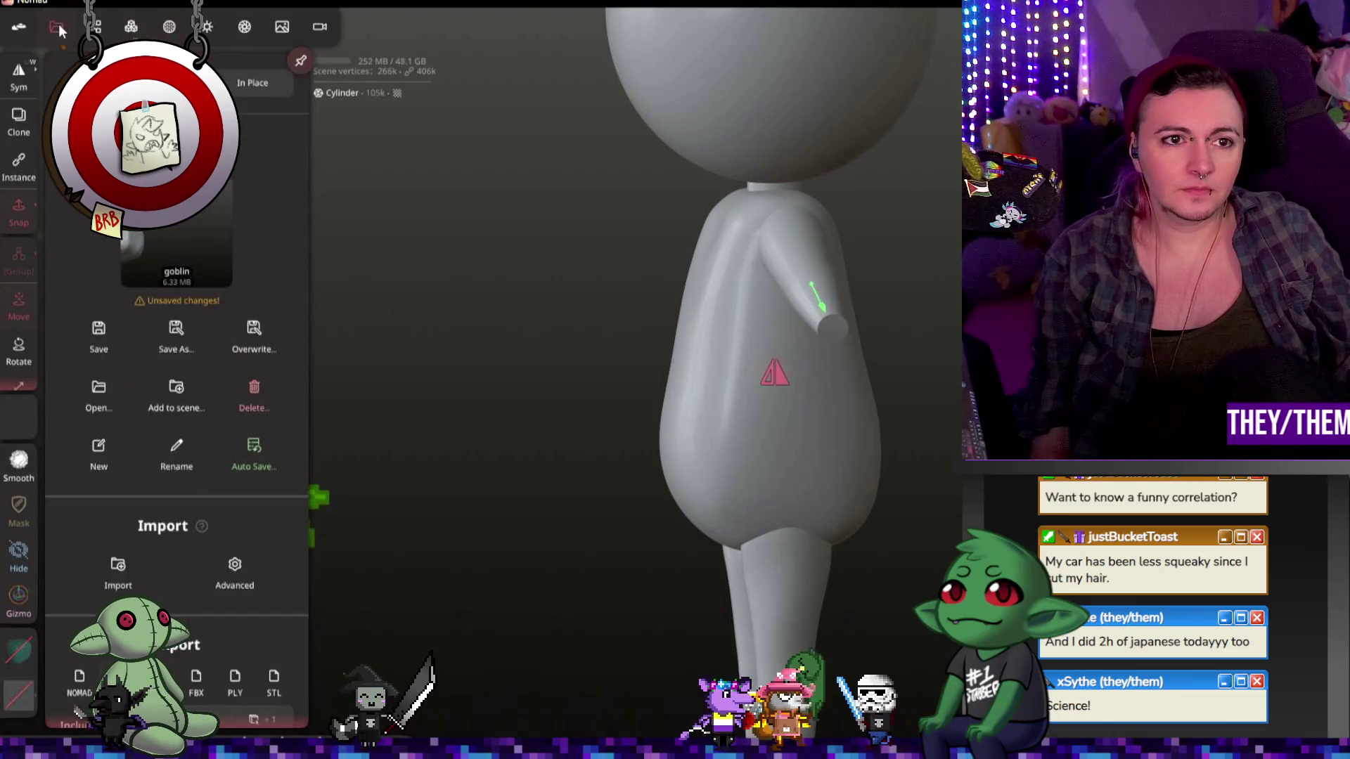
left_click(95, 26)
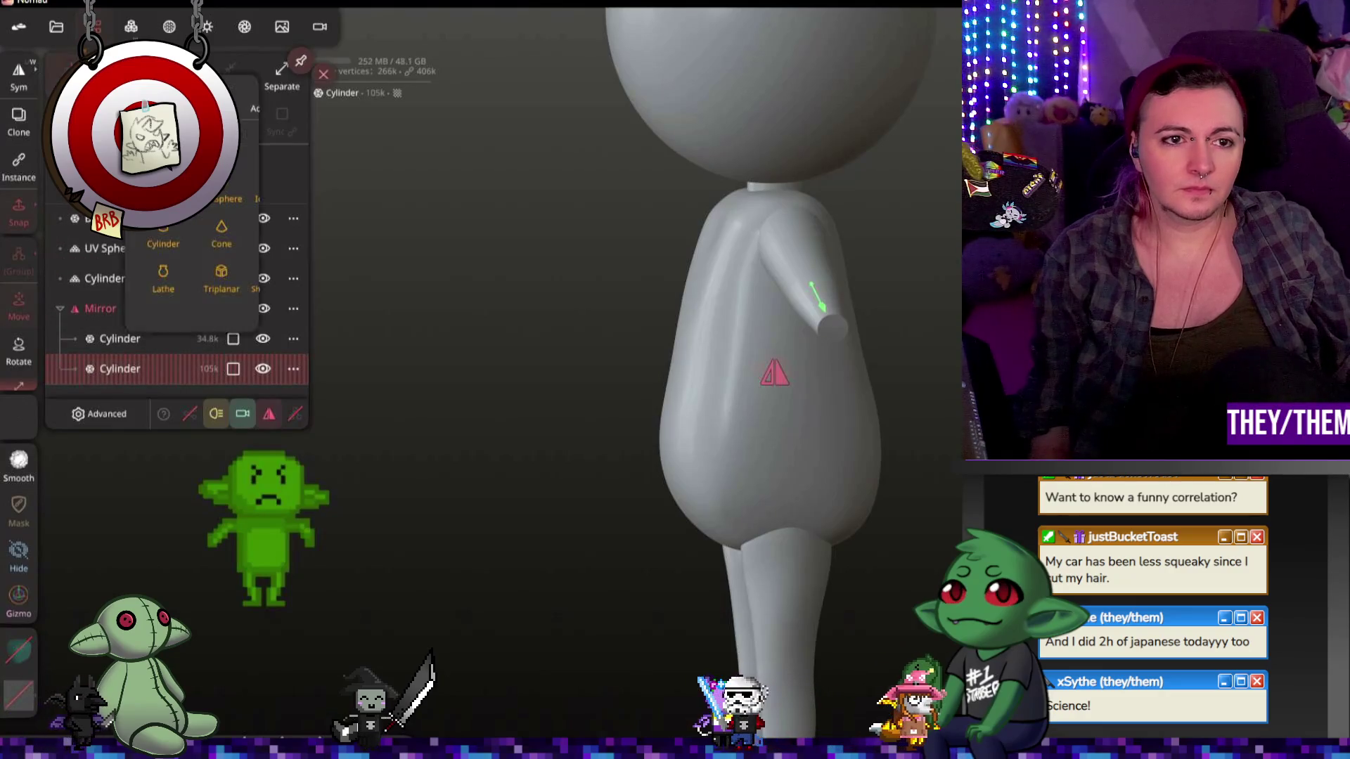
left_click(70, 77)
left_click(222, 191)
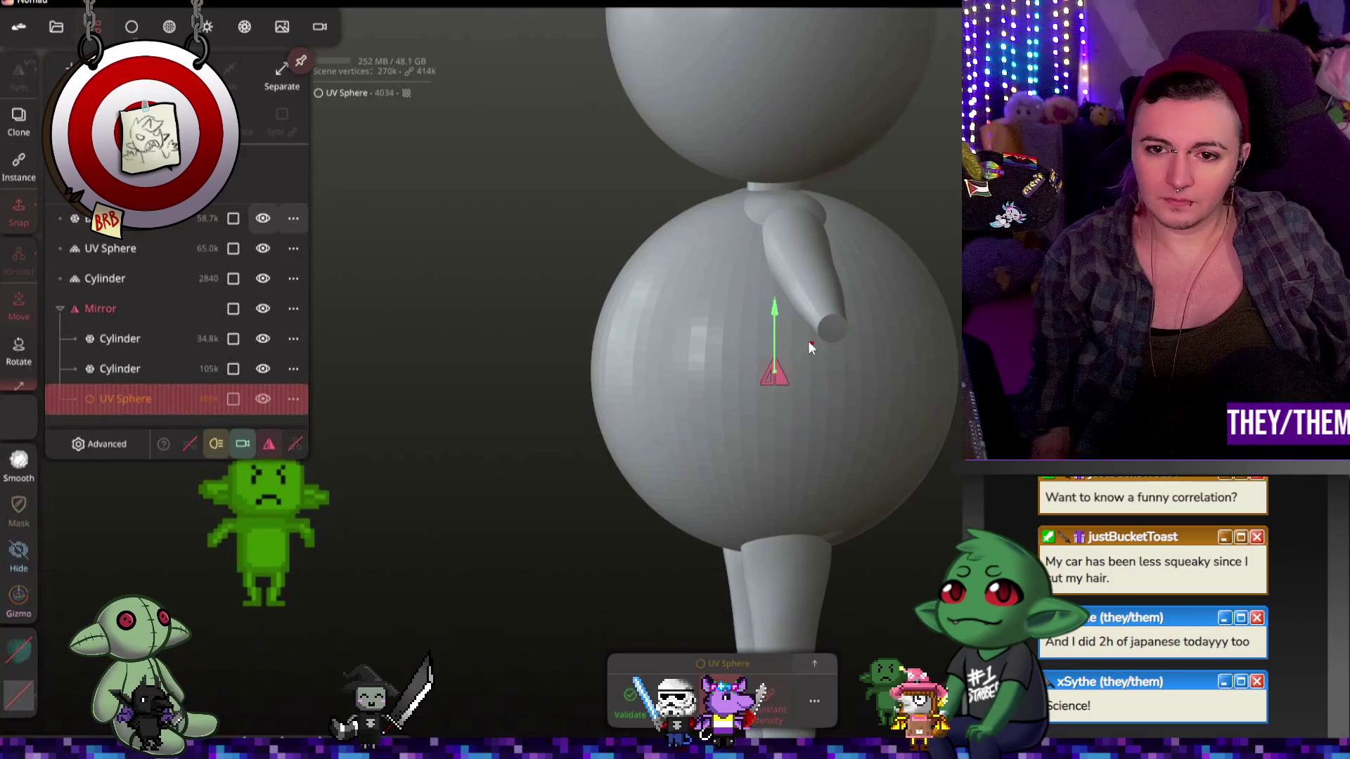
Step: Squash the new sphere into a narrow egg shape, rotate it and move it down-left
left_click(614, 700)
left_click_drag(855, 272, 744, 327)
left_click_drag(667, 372, 750, 374)
mouse_move(815, 245)
left_mouse_down()
mouse_move(817, 308)
mouse_move(856, 304)
mouse_move(854, 429)
left_mouse_up()
mouse_move(773, 500)
left_mouse_down()
mouse_move(735, 500)
mouse_move(778, 488)
mouse_move(866, 513)
mouse_move(843, 506)
left_mouse_up()
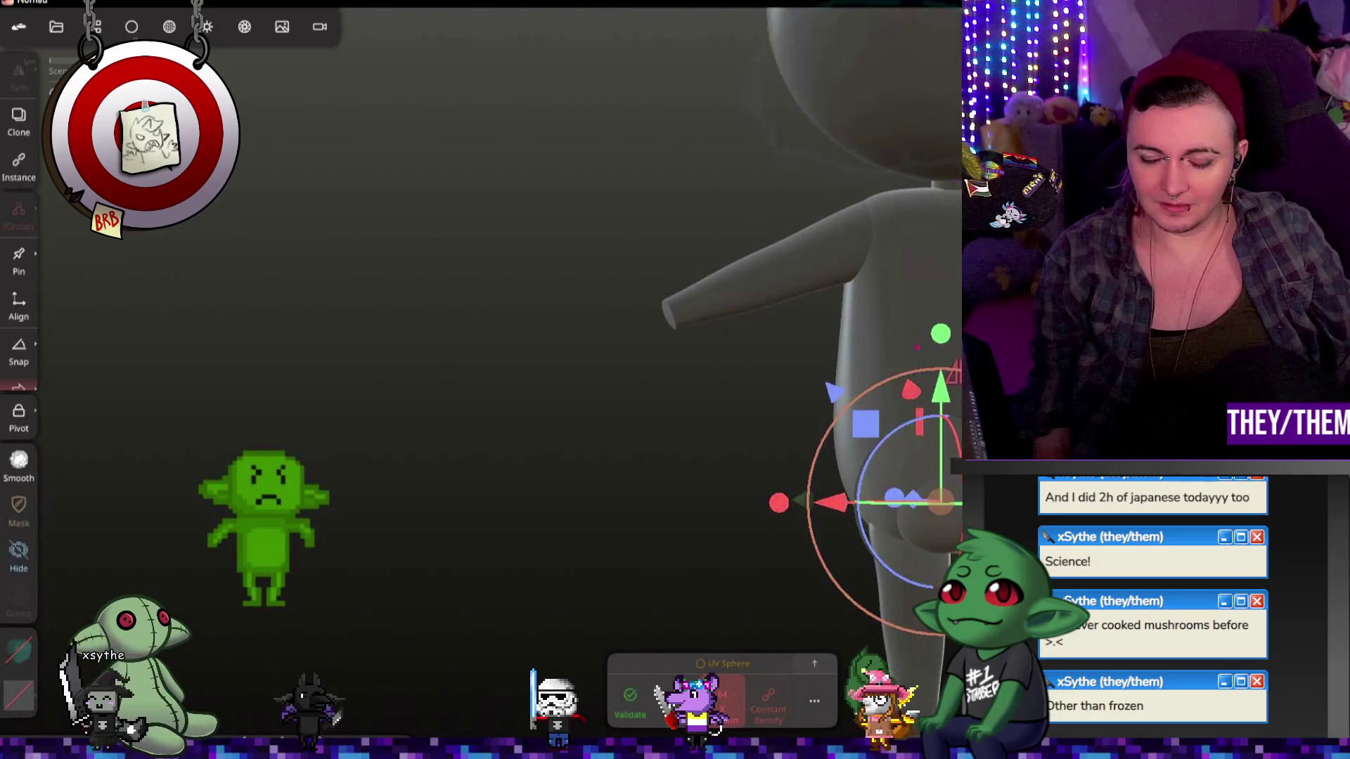
Step: Nudge the sphere into place at the lower back, checking its position from the side
scroll(948, 563, "up", 5)
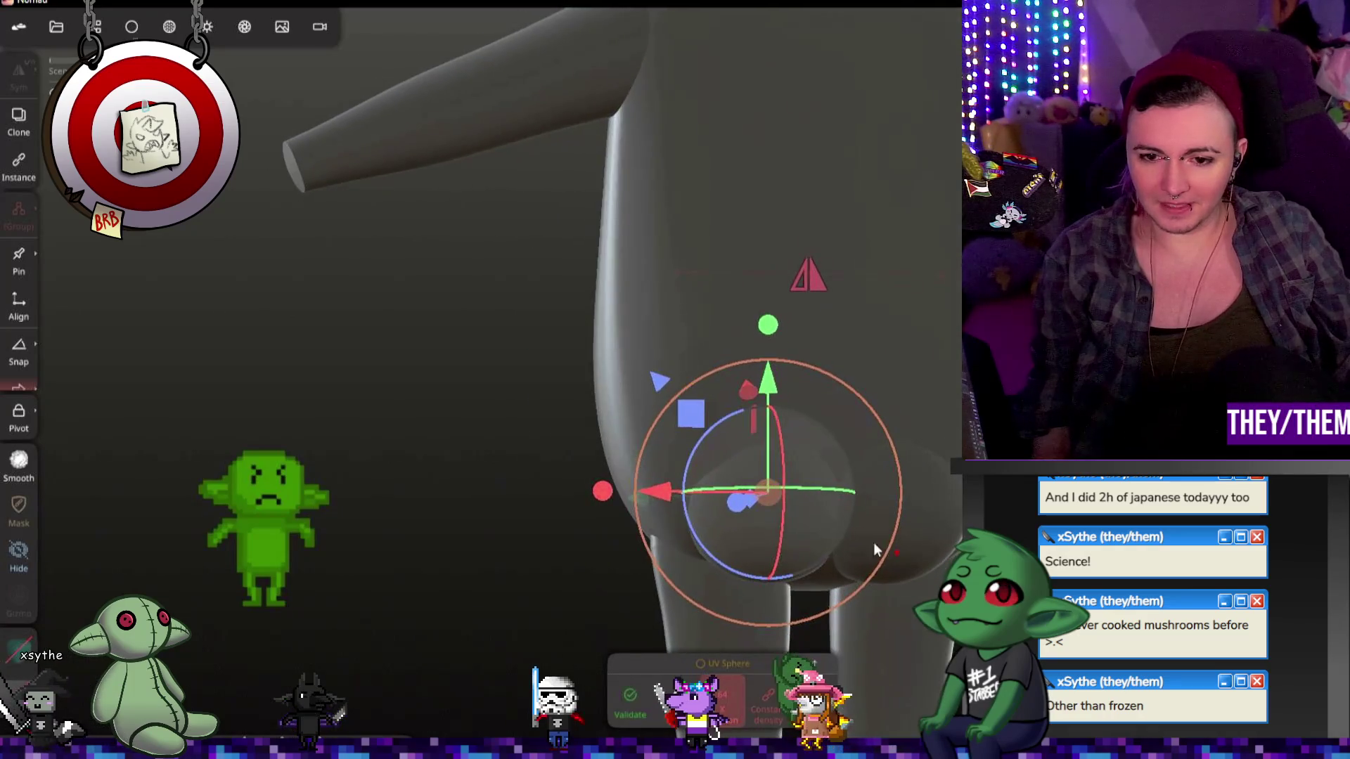
mouse_move(605, 486)
left_mouse_down()
mouse_move(564, 495)
mouse_move(659, 493)
mouse_move(647, 492)
left_mouse_up()
left_click_drag(879, 535, 956, 531)
left_click_drag(536, 488, 526, 490)
mouse_move(541, 506)
left_mouse_down()
mouse_move(731, 508)
mouse_move(705, 513)
left_mouse_up()
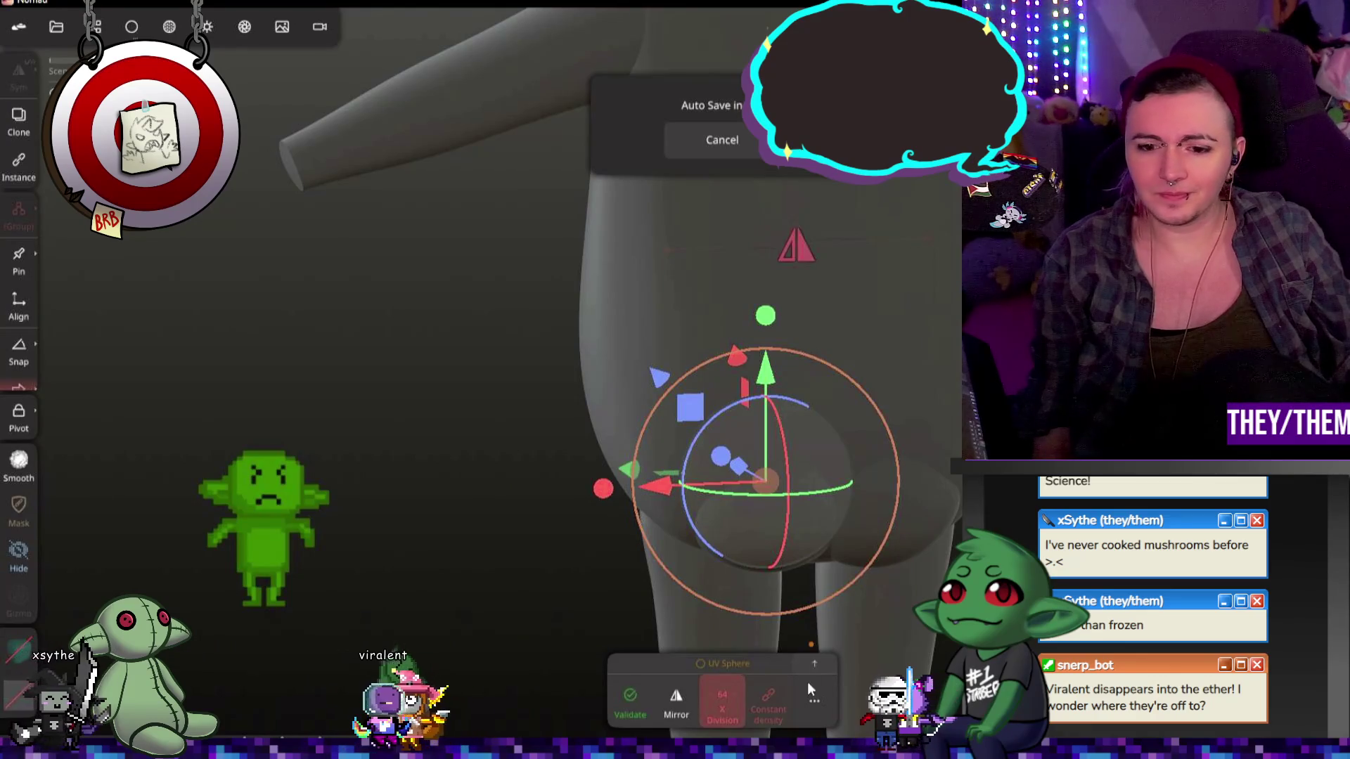
mouse_move(492, 352)
left_mouse_down()
mouse_move(597, 380)
mouse_move(478, 386)
mouse_move(862, 377)
left_mouse_up()
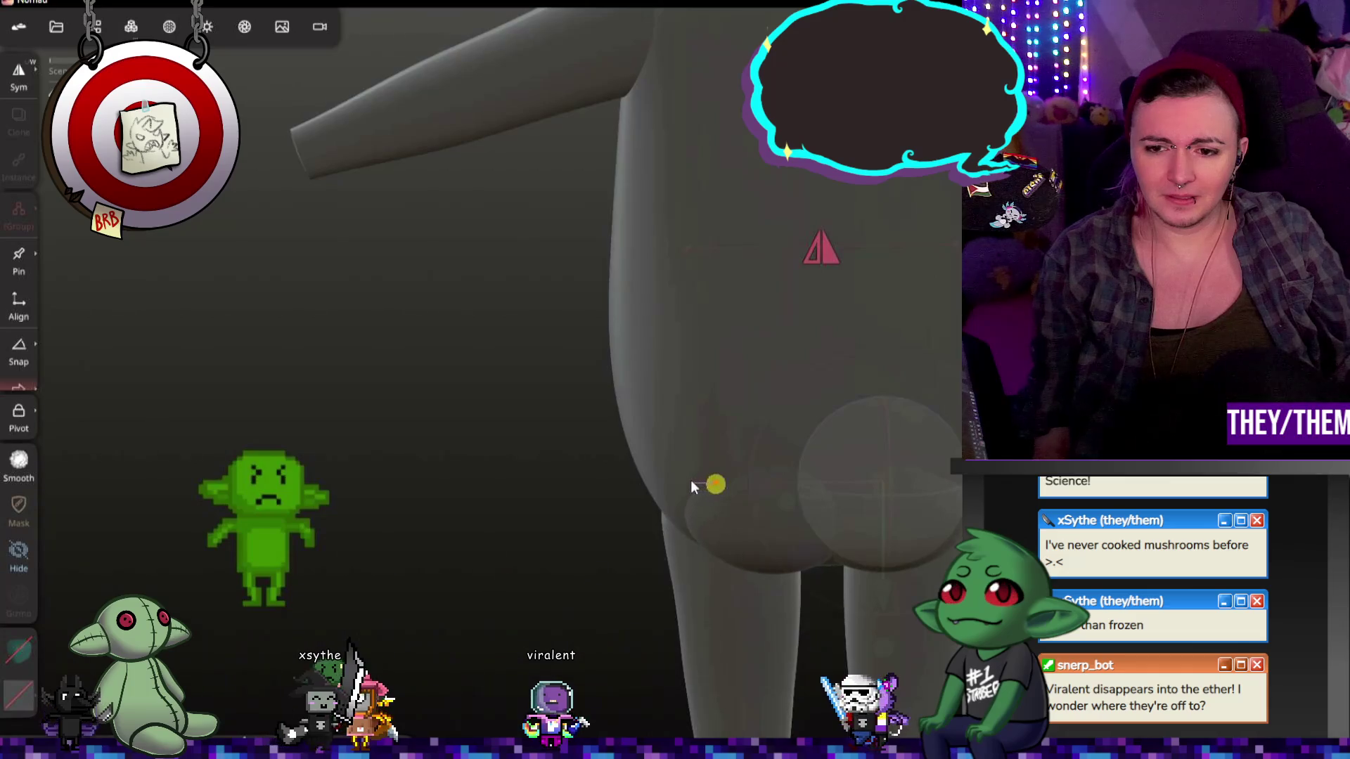
Step: Select the buttock sphere and sculpt over its join with the body using the C brush
left_click(698, 479)
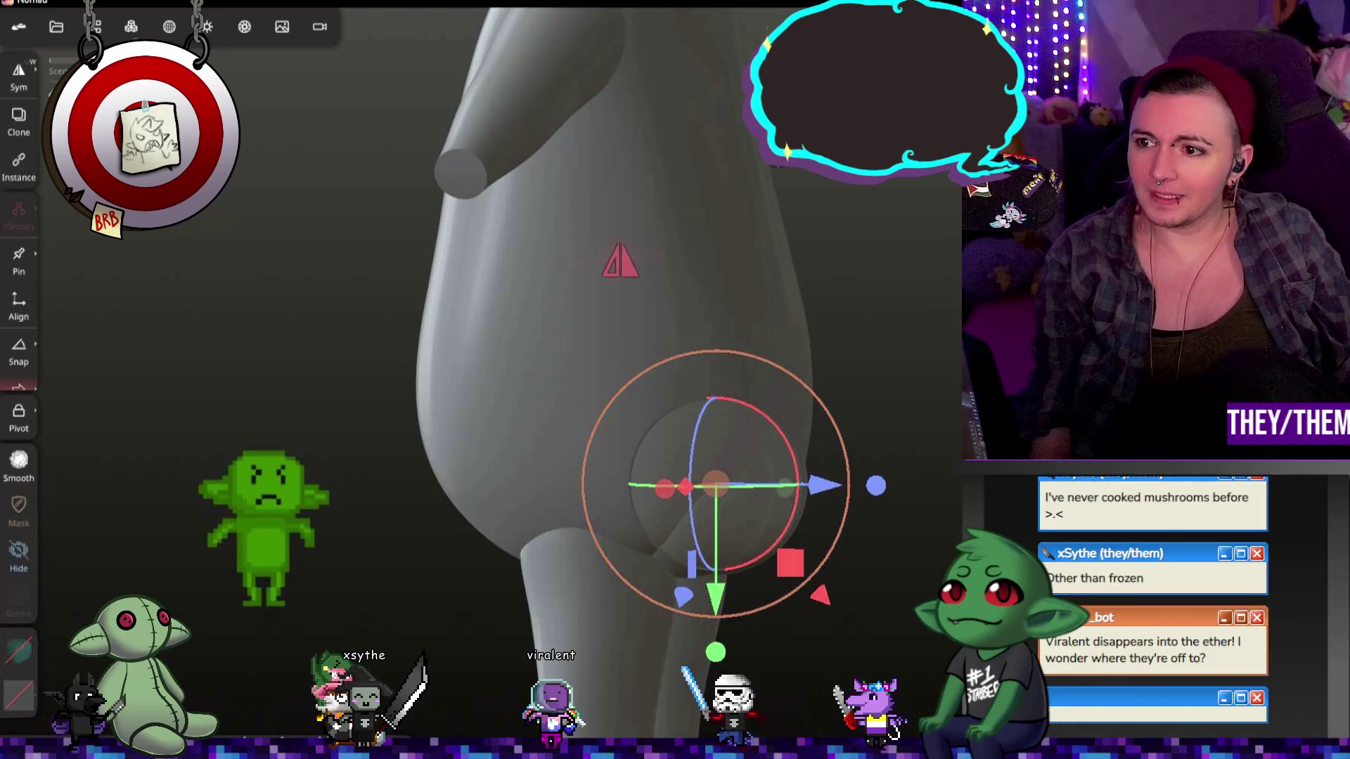
key("c")
mouse_move(665, 499)
middle_mouse_down()
mouse_move(828, 505)
mouse_move(623, 530)
mouse_move(592, 512)
middle_mouse_up()
mouse_move(592, 511)
left_mouse_down()
mouse_move(629, 529)
mouse_move(615, 526)
left_mouse_up()
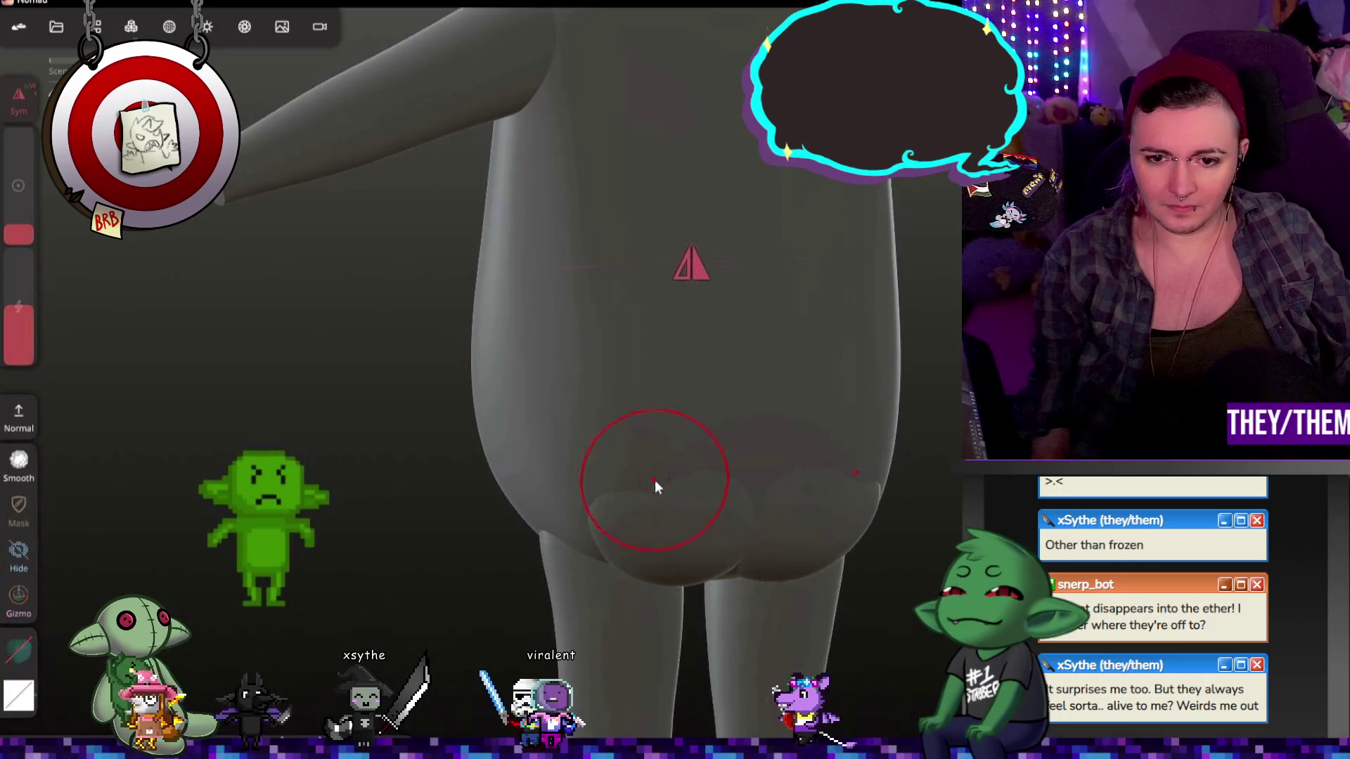
Step: Orbit around the body to inspect the buttocks from the side, back and front
mouse_move(935, 534)
middle_mouse_down()
mouse_move(688, 526)
mouse_move(899, 529)
middle_mouse_up()
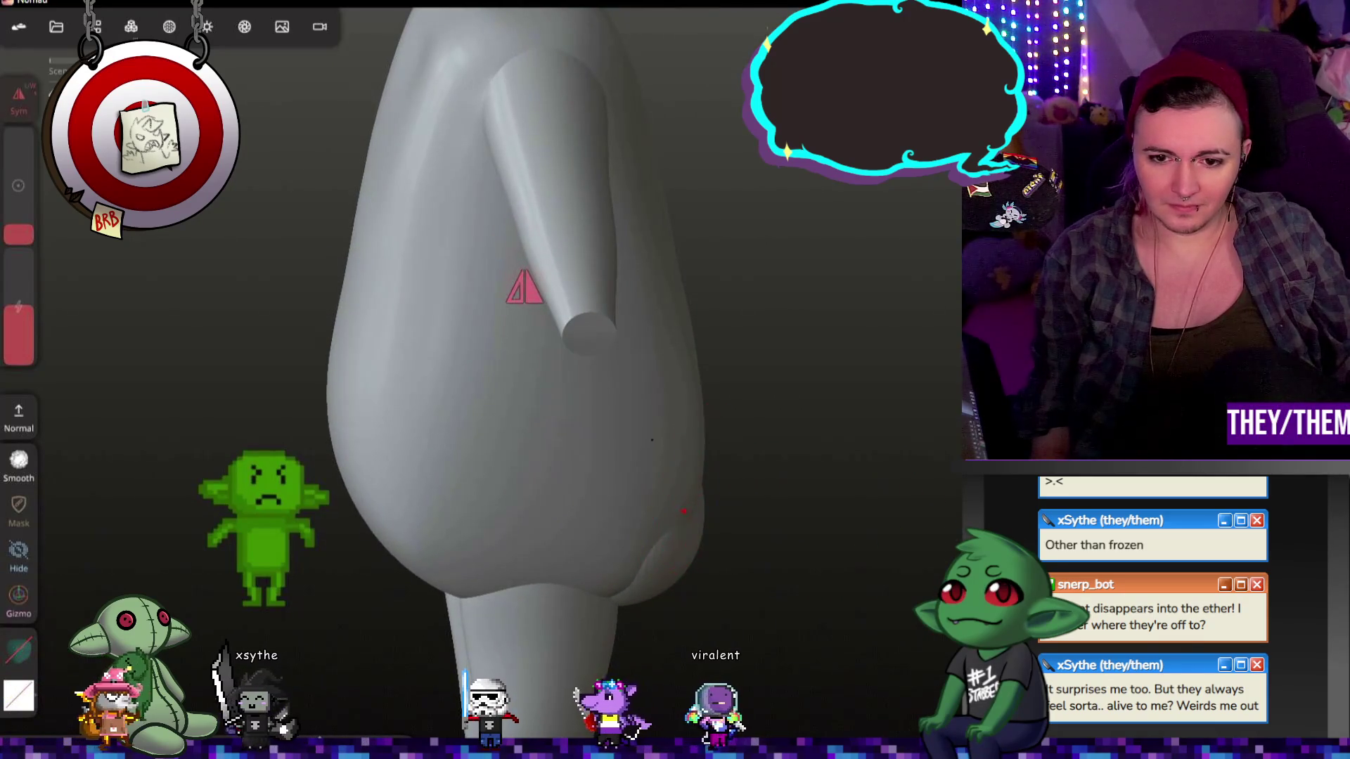
mouse_move(900, 528)
middle_mouse_down()
mouse_move(673, 537)
mouse_move(681, 592)
mouse_move(630, 571)
mouse_move(753, 581)
mouse_move(701, 551)
middle_mouse_up()
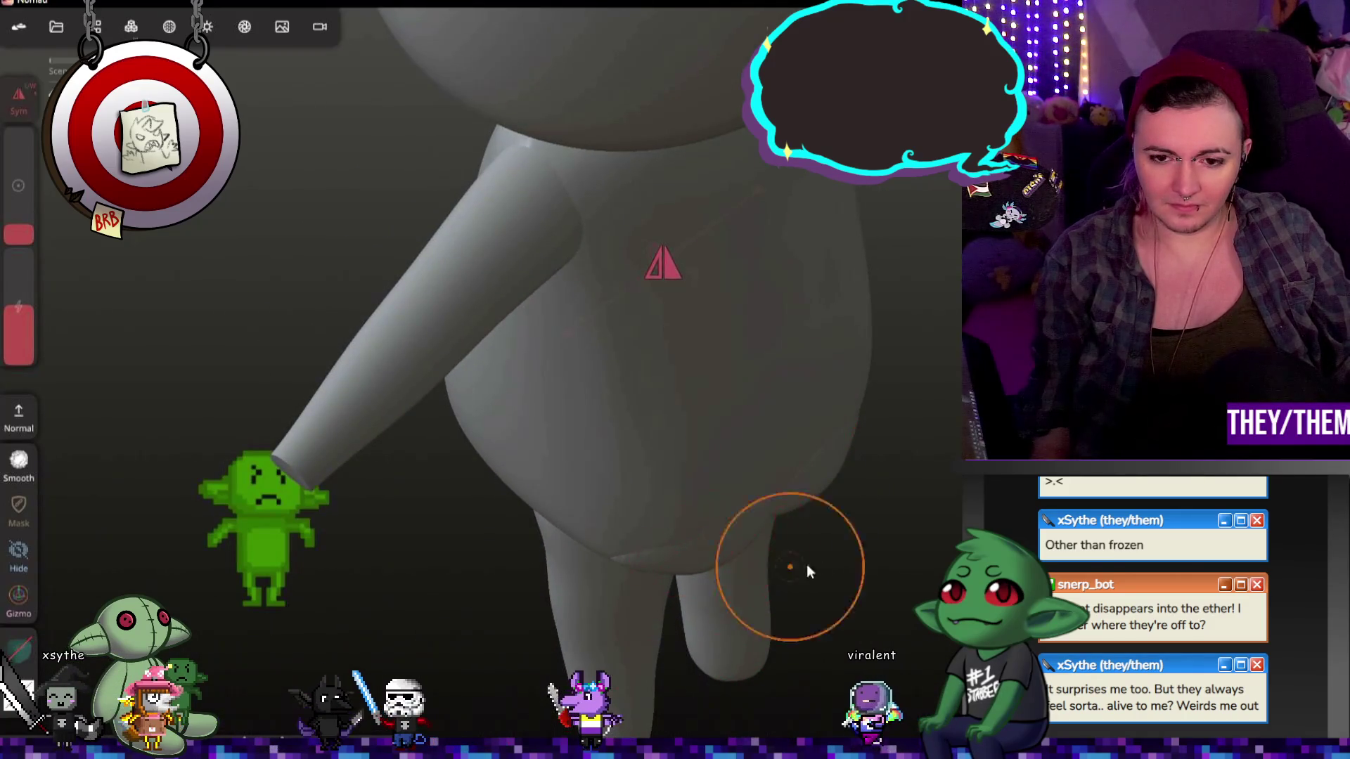
middle_click_drag(791, 567, 918, 376)
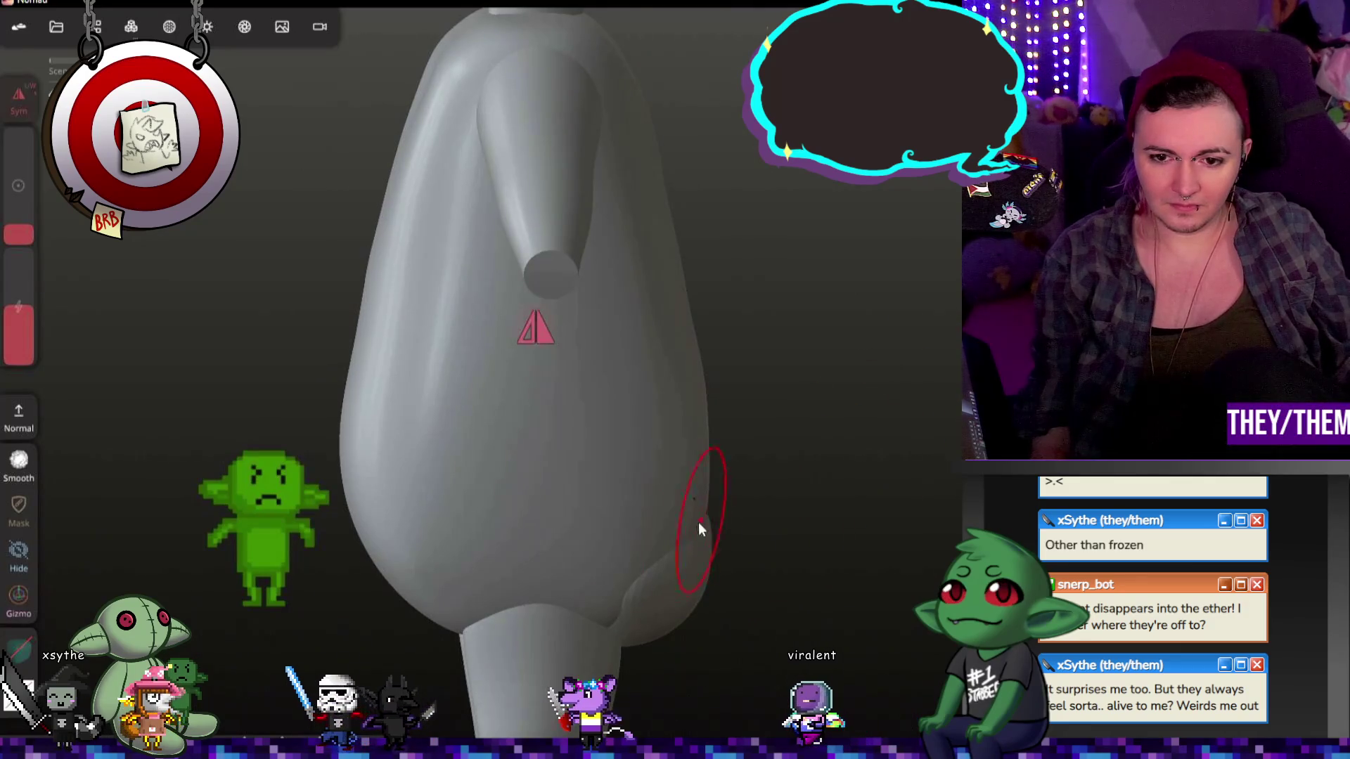
mouse_move(706, 527)
middle_mouse_down()
mouse_move(897, 535)
mouse_move(733, 540)
mouse_move(815, 541)
middle_mouse_up()
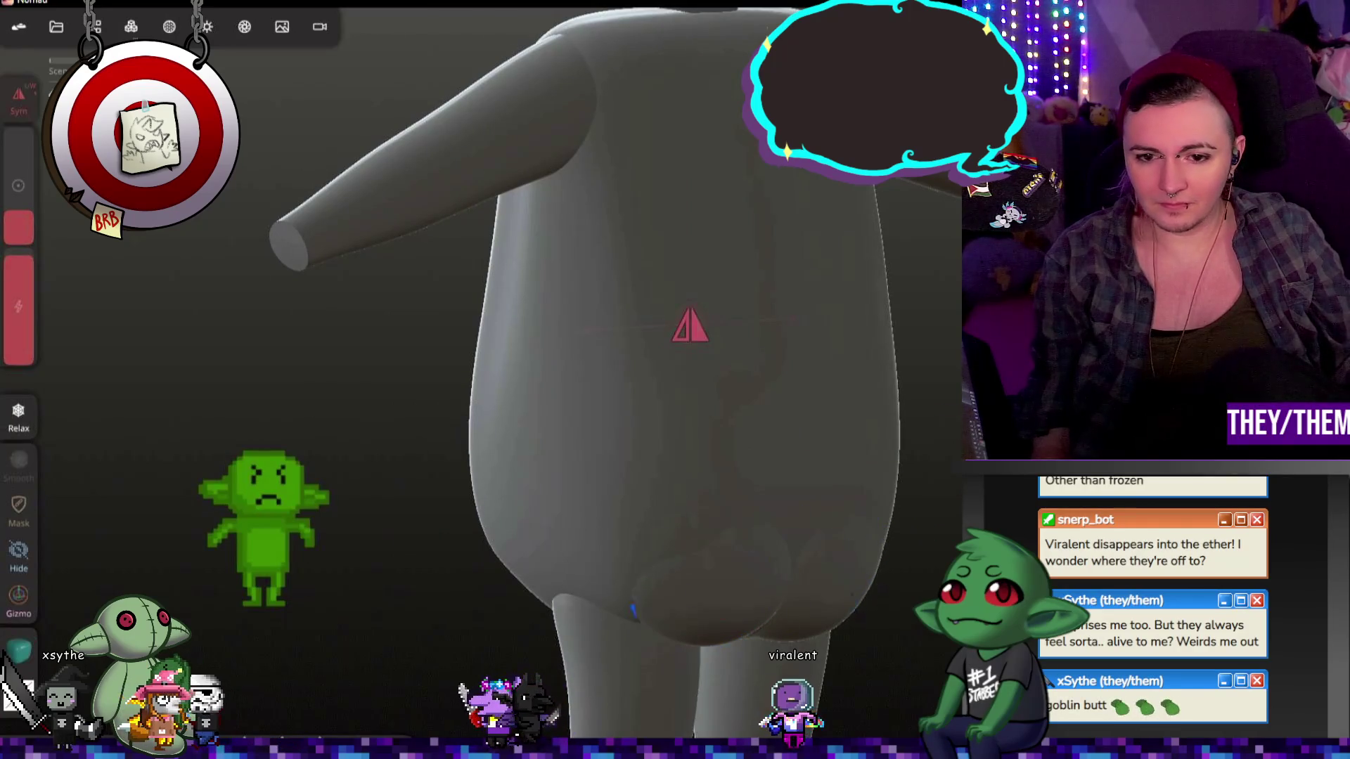
mouse_move(890, 598)
middle_mouse_down()
mouse_move(867, 543)
mouse_move(928, 542)
middle_mouse_up()
middle_click_drag(837, 521, 862, 528)
middle_click_drag(942, 278, 838, 297)
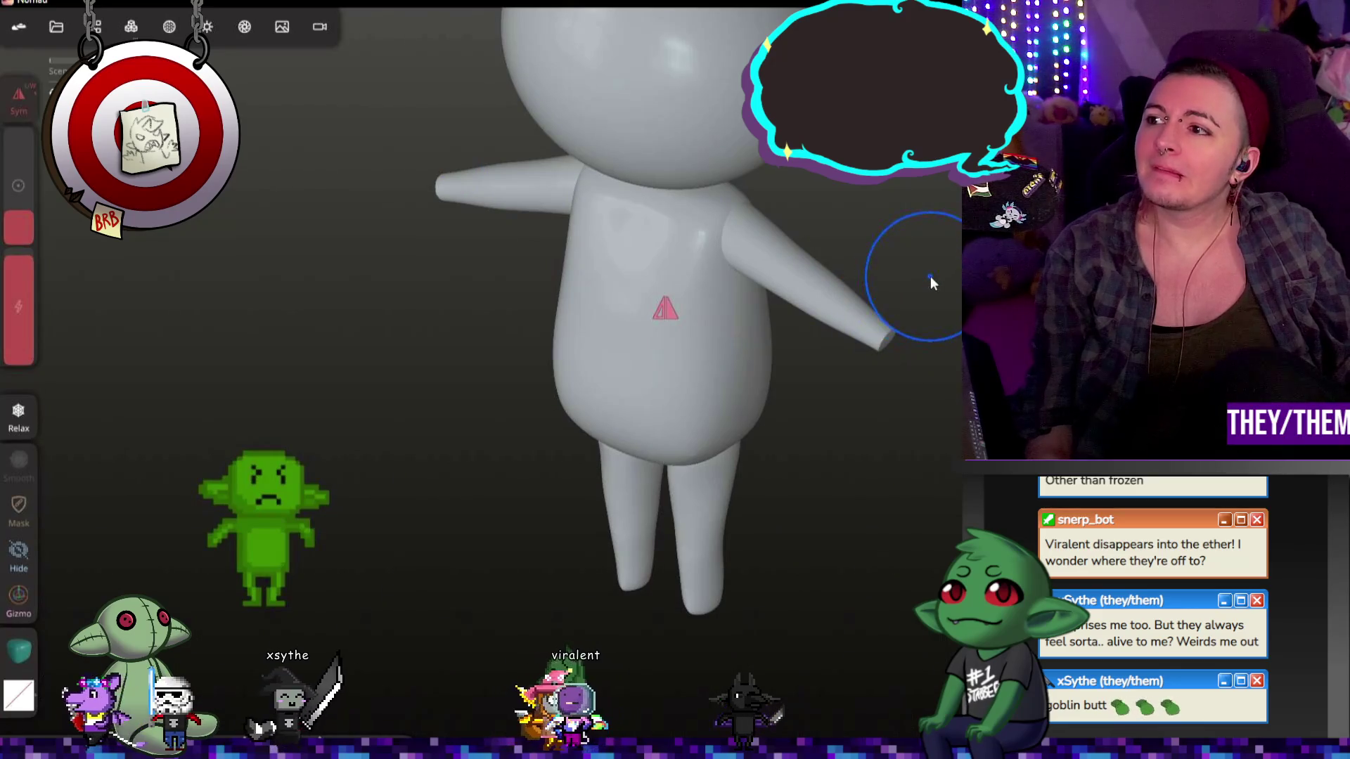
scroll(935, 273, "up", 5)
middle_click_drag(914, 271, 823, 271)
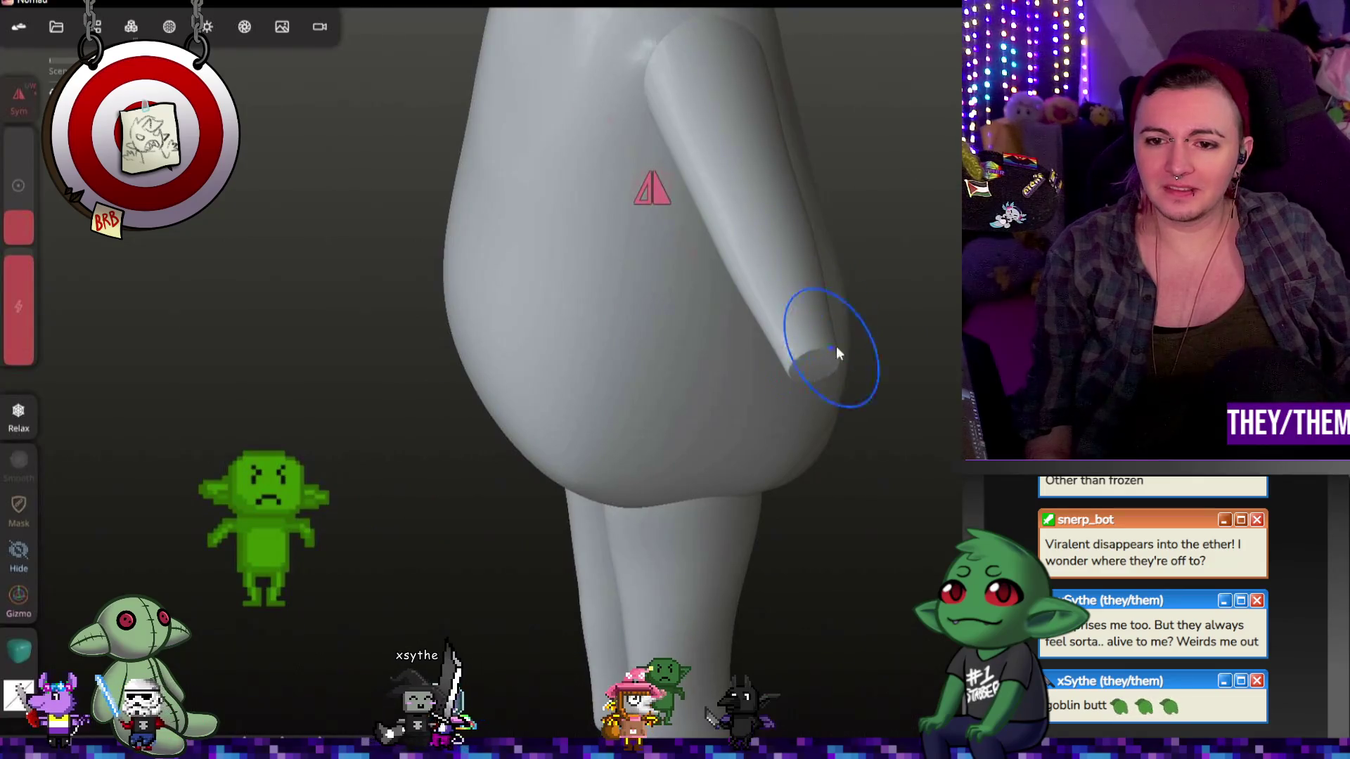
scroll(855, 341, "up", 4)
mouse_move(855, 340)
middle_mouse_down()
mouse_move(820, 277)
mouse_move(889, 339)
mouse_move(812, 308)
middle_mouse_up()
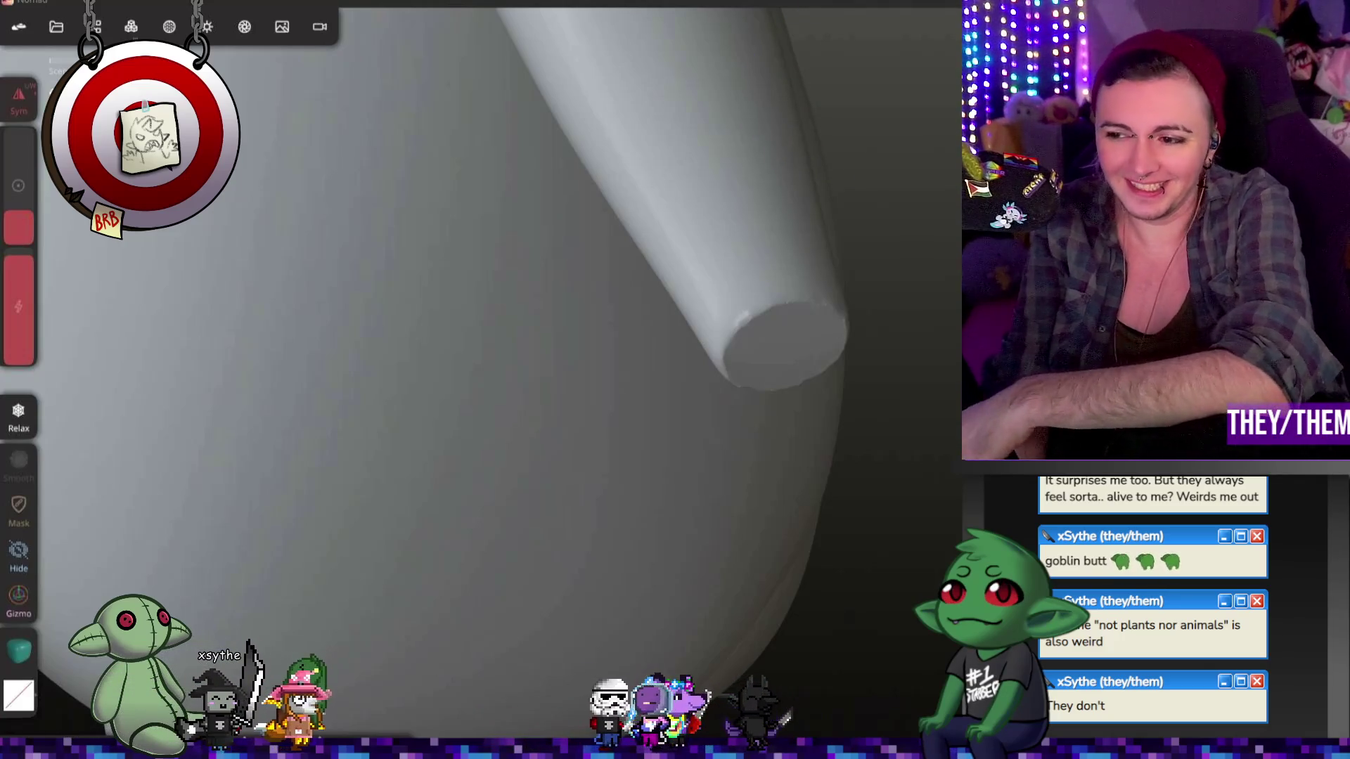
mouse_move(874, 331)
right_mouse_down()
mouse_move(661, 271)
mouse_move(824, 614)
mouse_move(804, 464)
mouse_move(847, 570)
mouse_move(877, 452)
mouse_move(677, 377)
right_mouse_up()
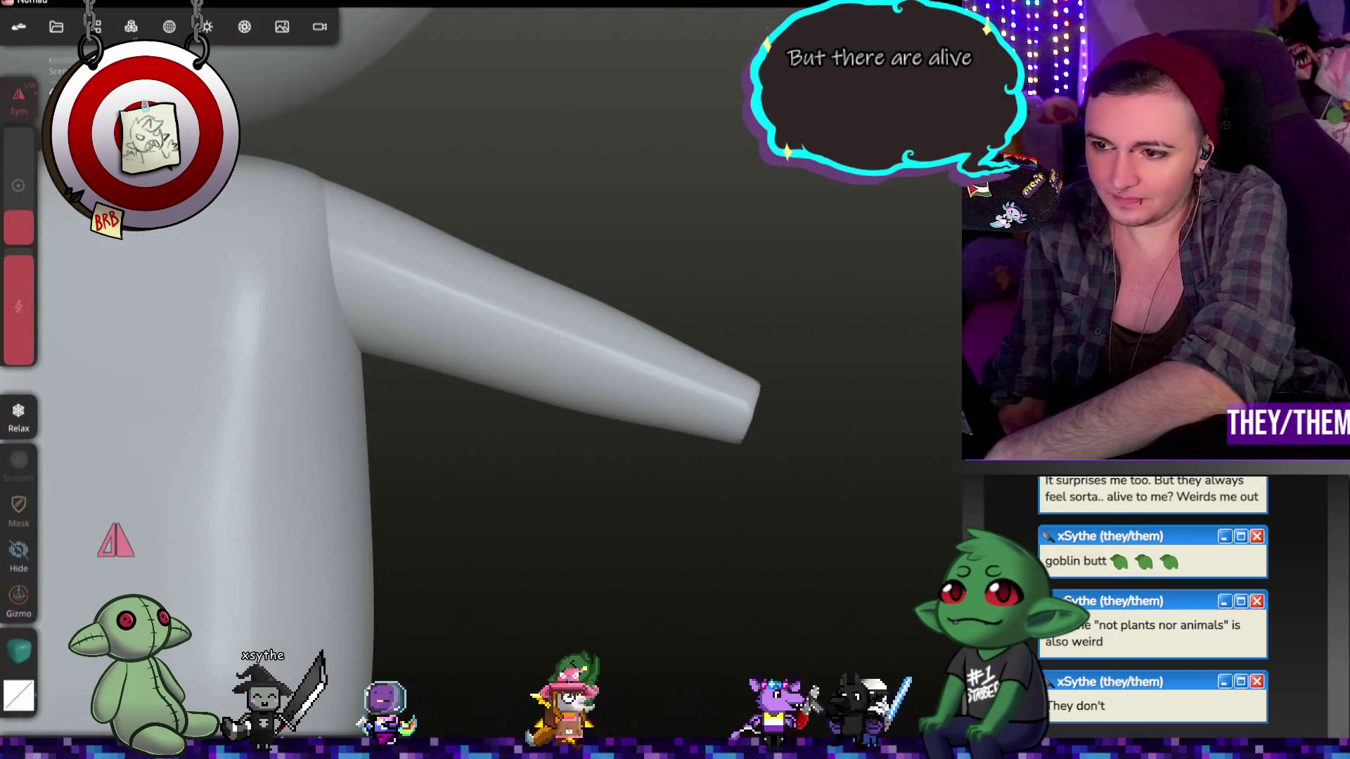
right_click_drag(780, 382, 910, 349)
scroll(736, 330, "up", 5)
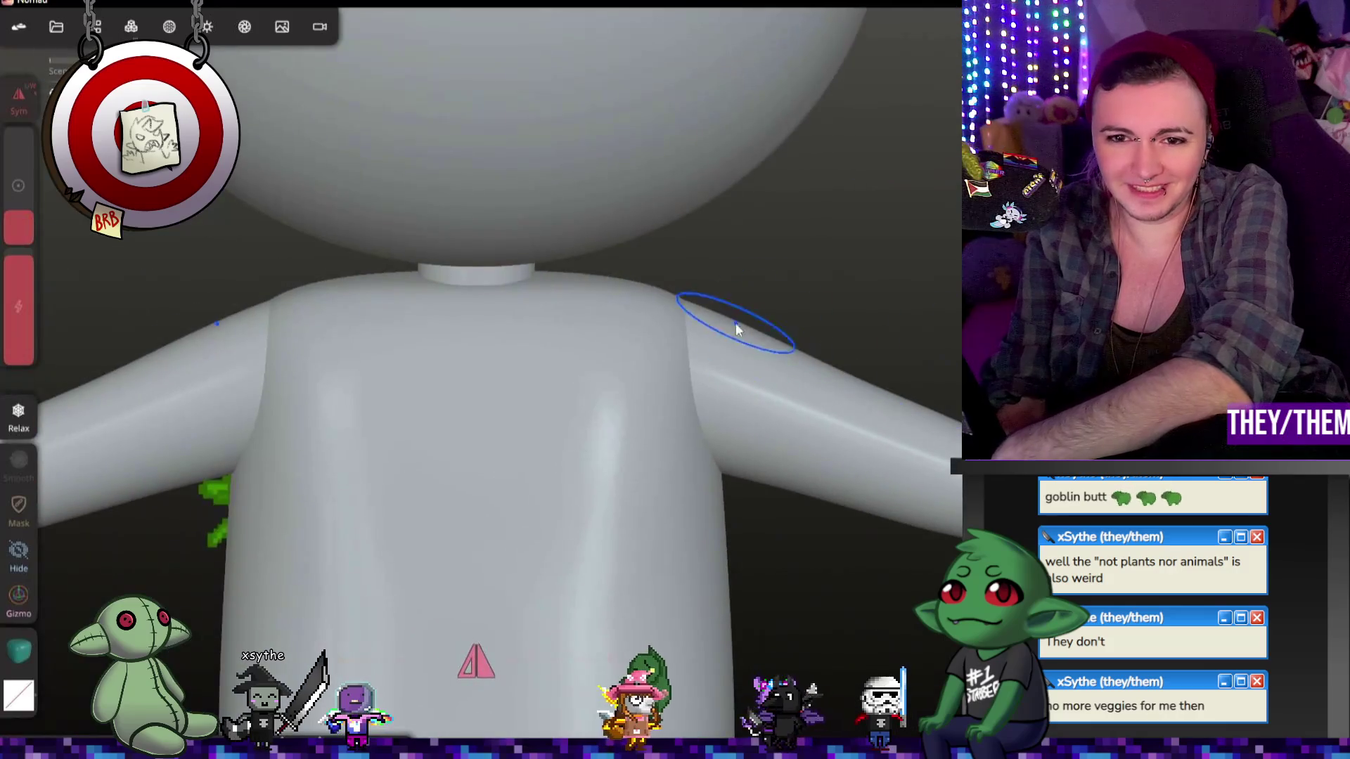
mouse_move(670, 347)
right_mouse_down()
mouse_move(663, 461)
mouse_move(678, 429)
right_mouse_up()
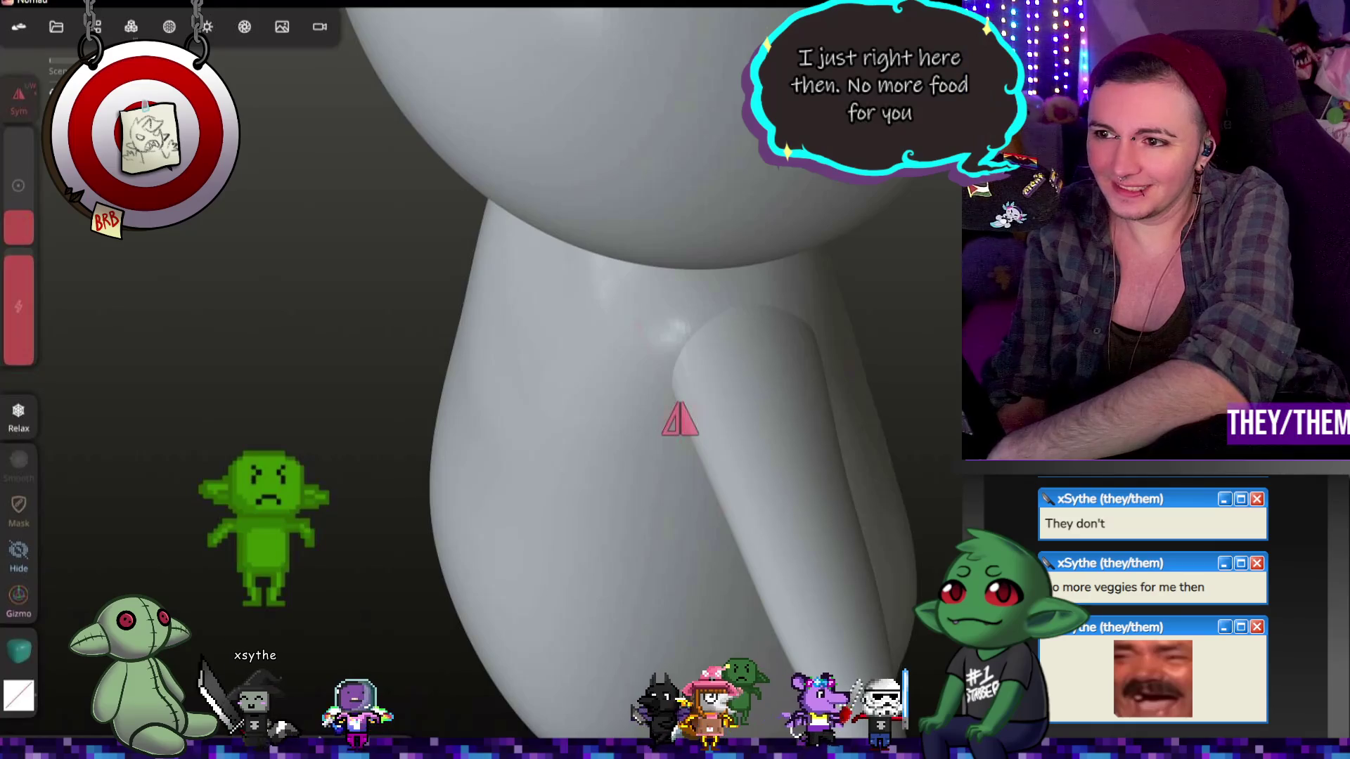
key("shift")
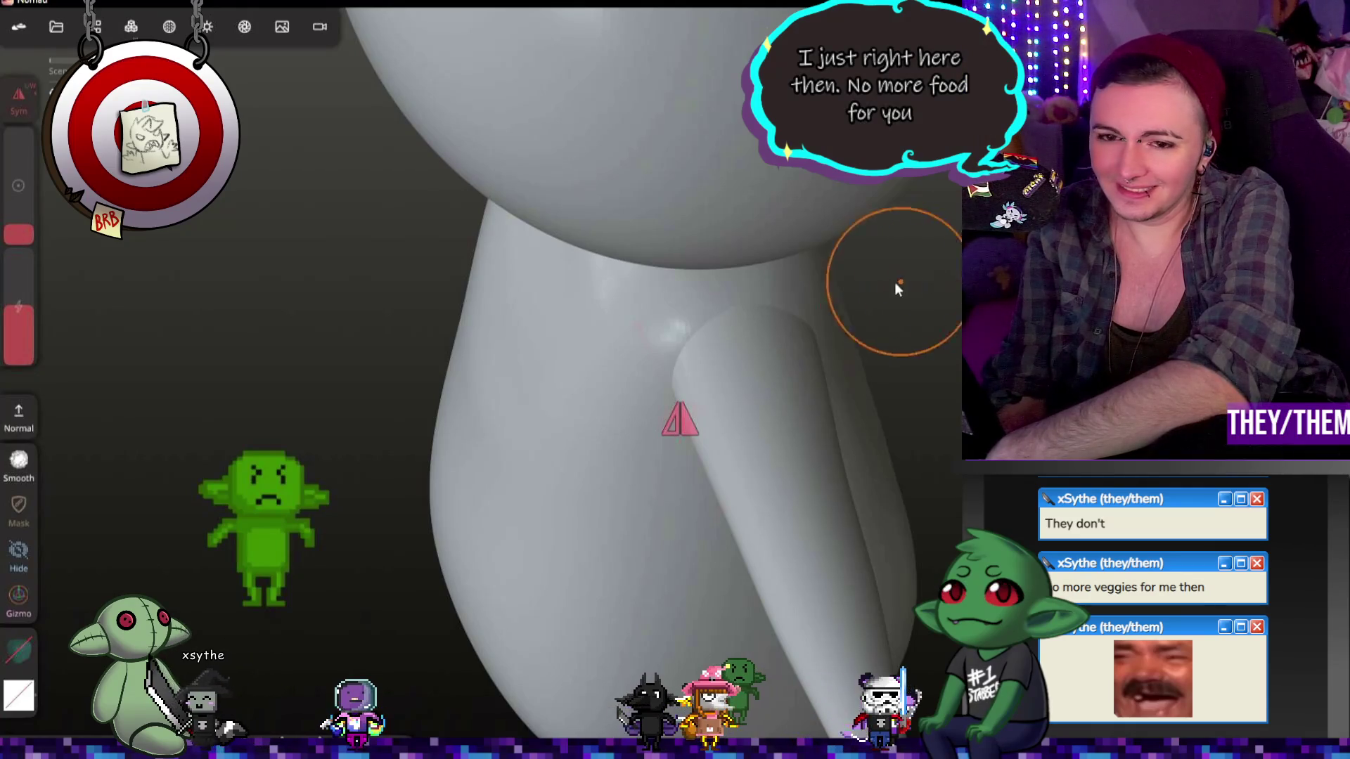
right_click_drag(774, 318, 818, 343)
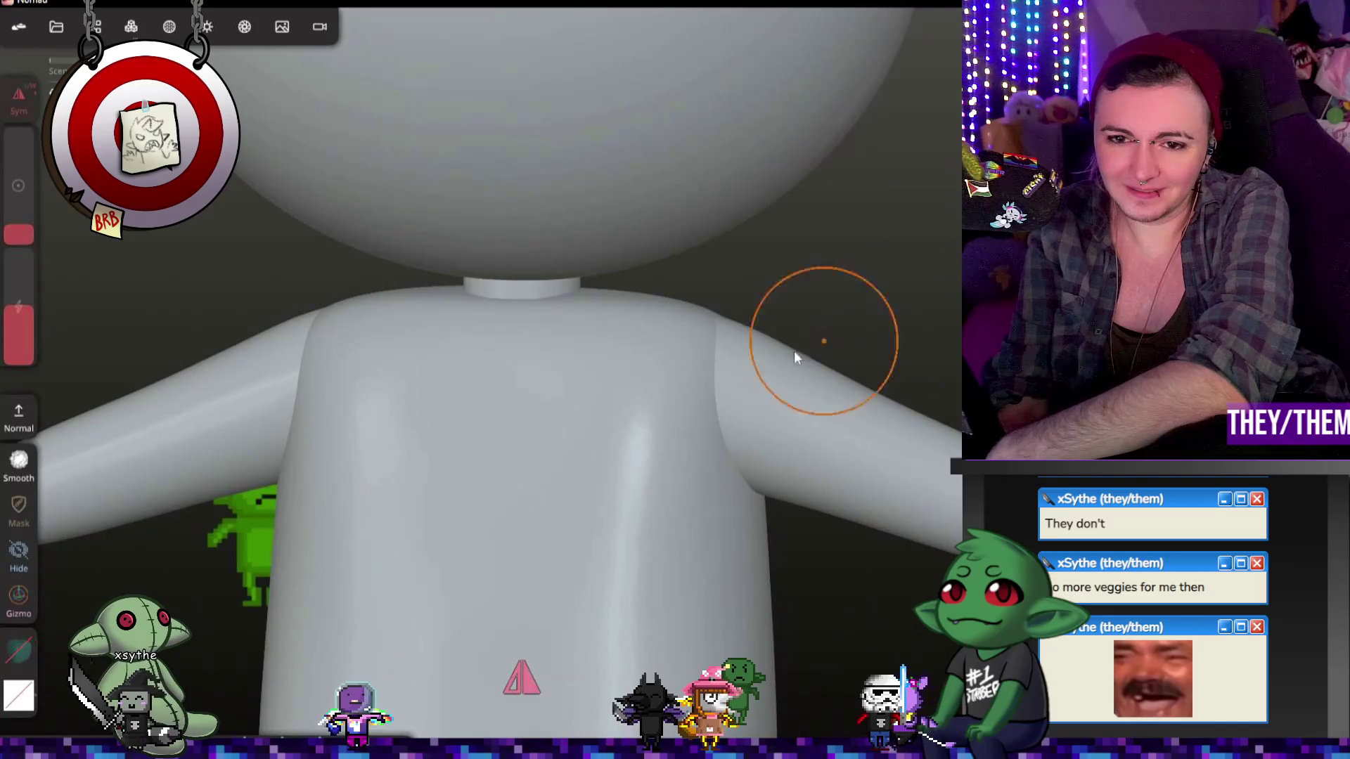
right_click_drag(843, 394, 727, 386)
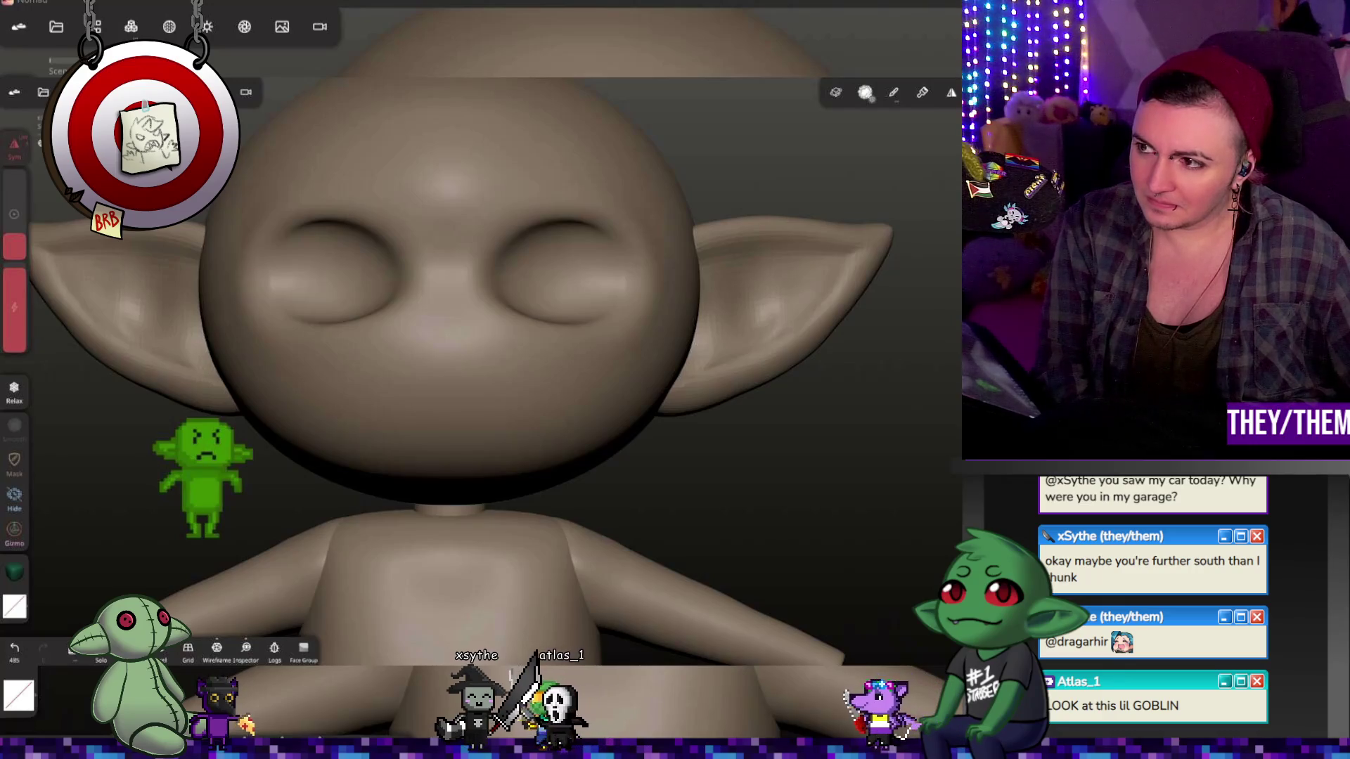
Step: Zoom in on the goblin's head and open the File panel
left_click_drag(765, 497, 790, 493)
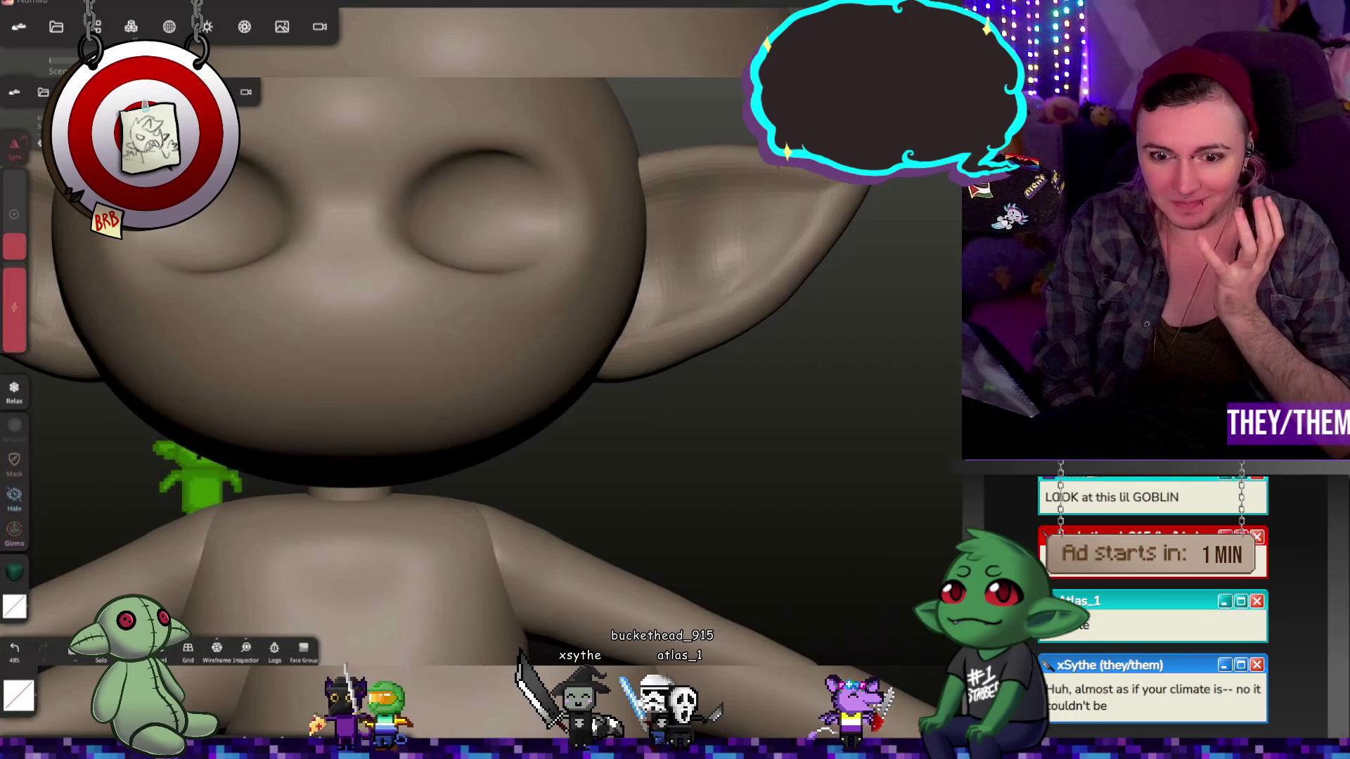
left_click(56, 26)
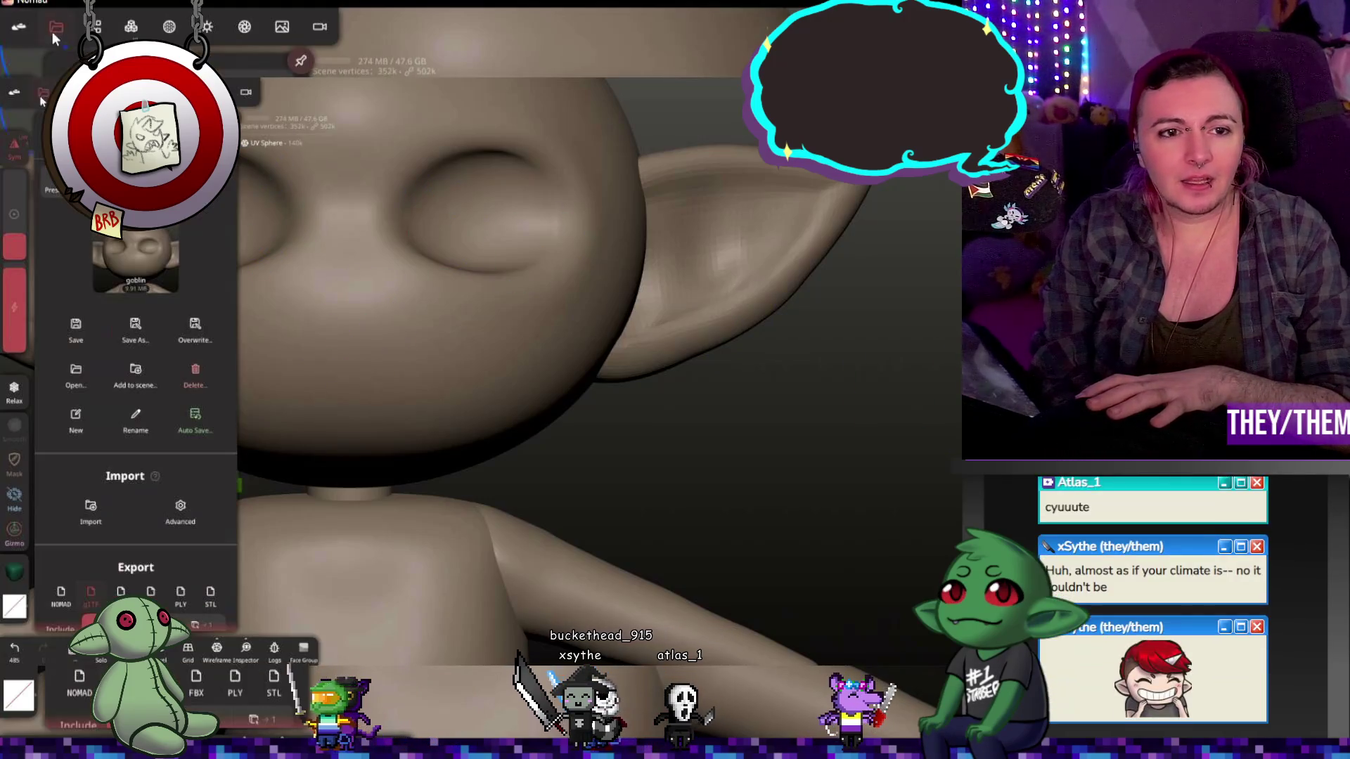
Step: Save the goblin project, then open the orange-suited frog project from the saved thumbnails
left_click(76, 325)
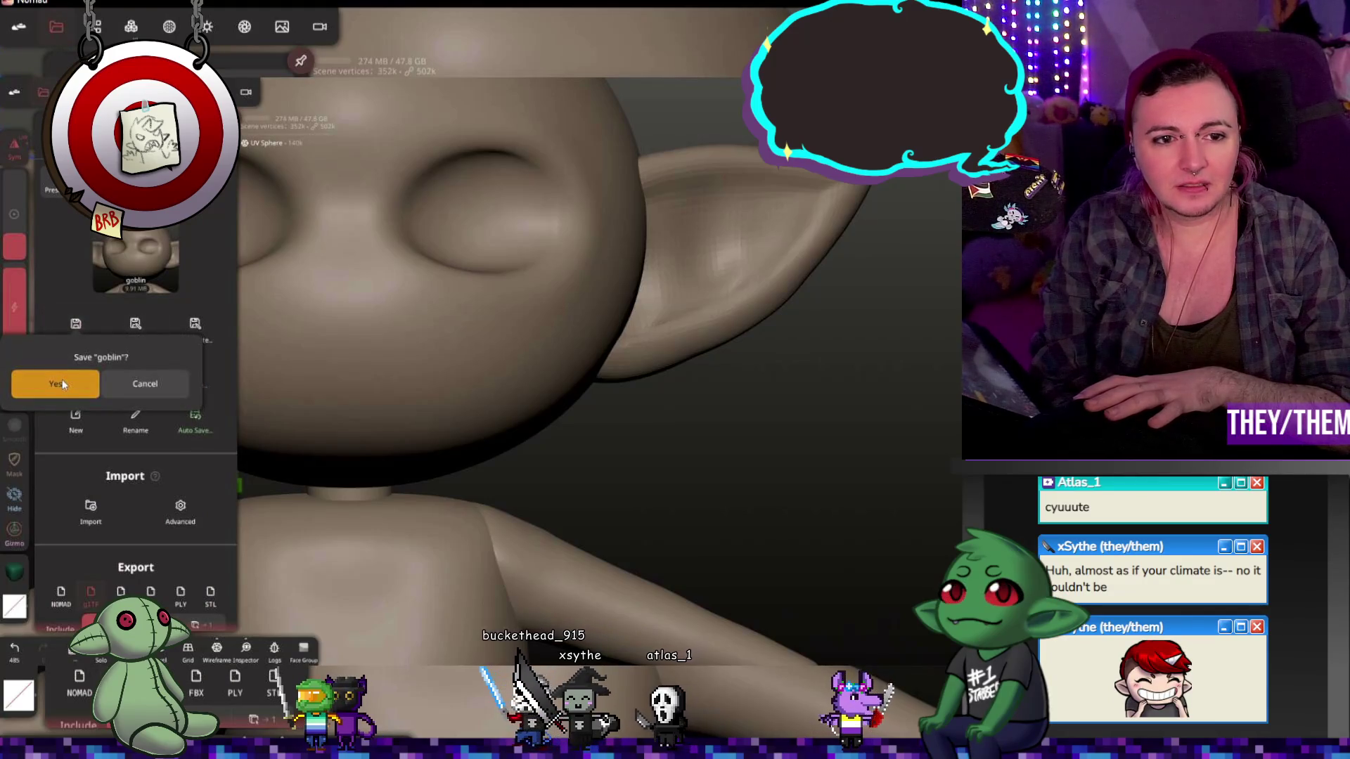
left_click(62, 378)
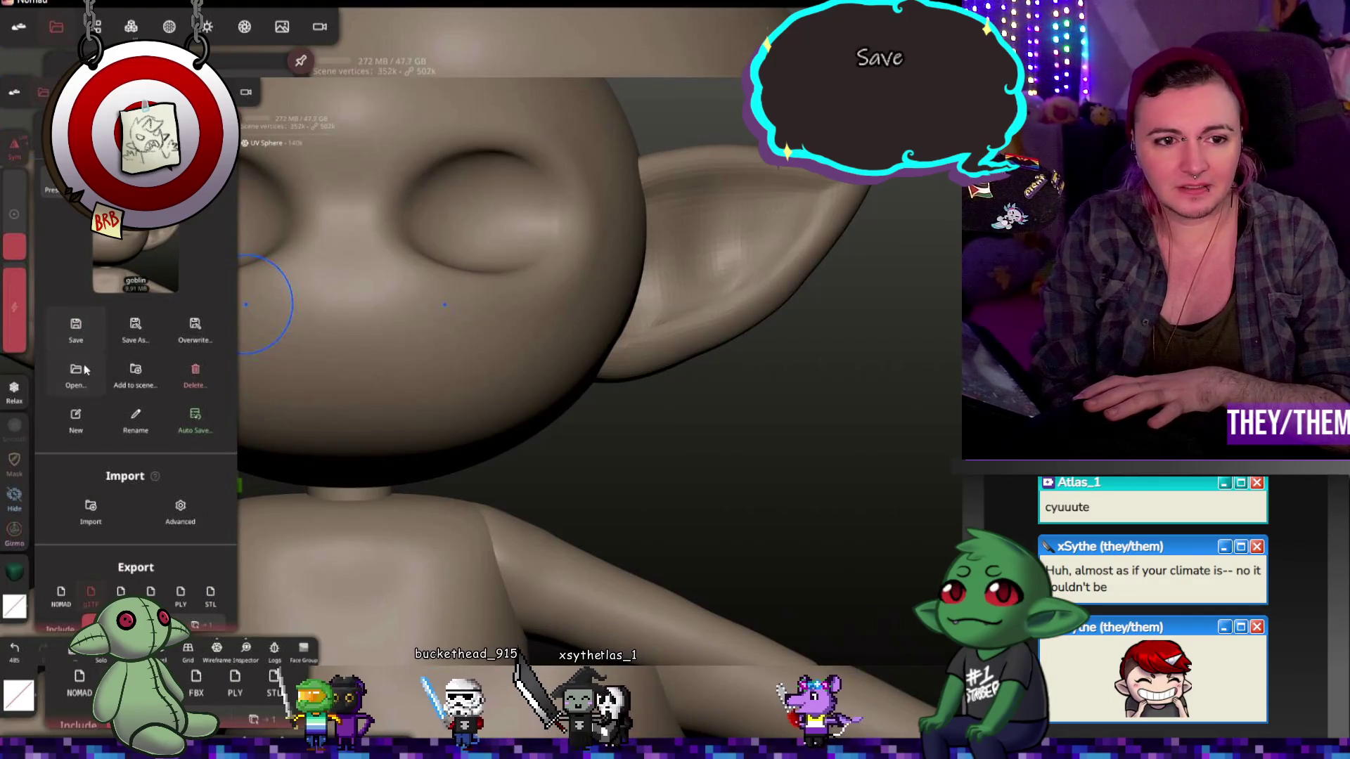
left_click(99, 375)
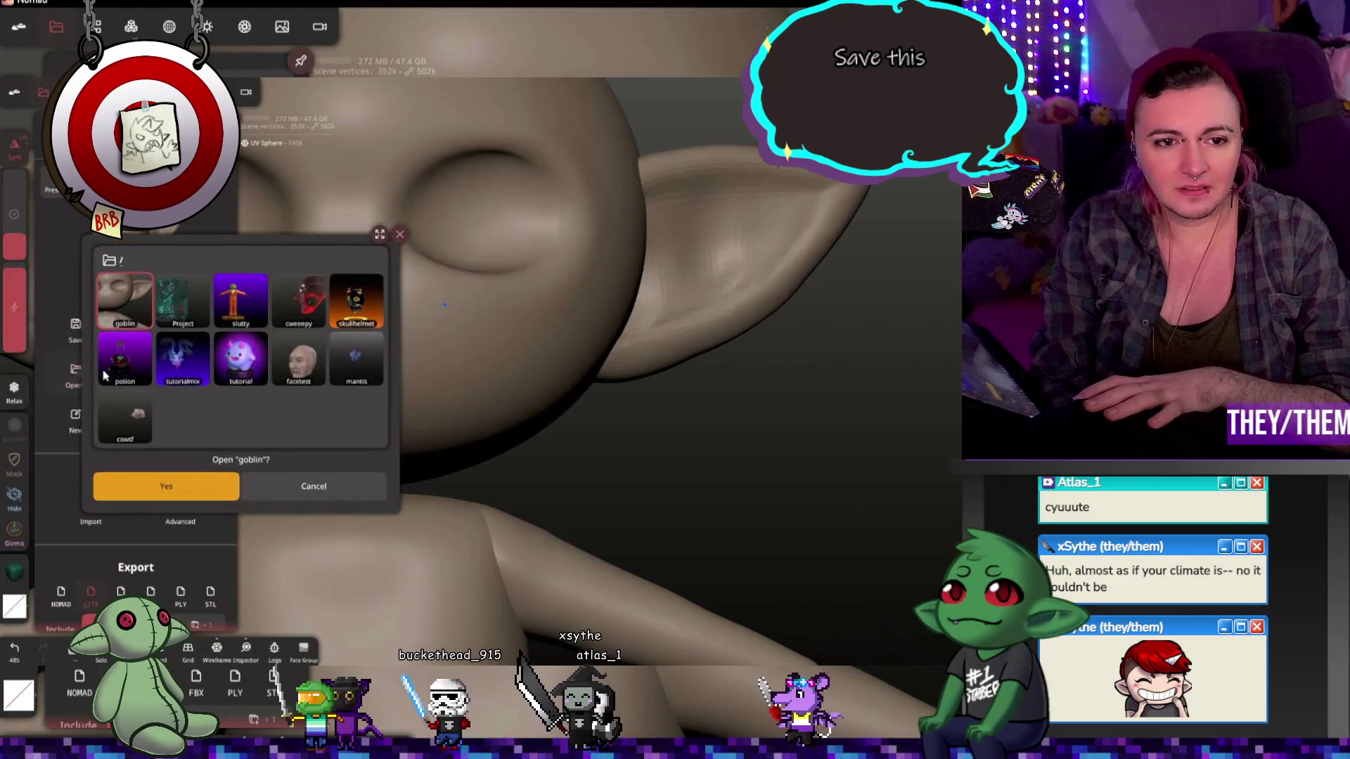
left_click(241, 298)
left_click(166, 485)
scroll(477, 260, "up", 3)
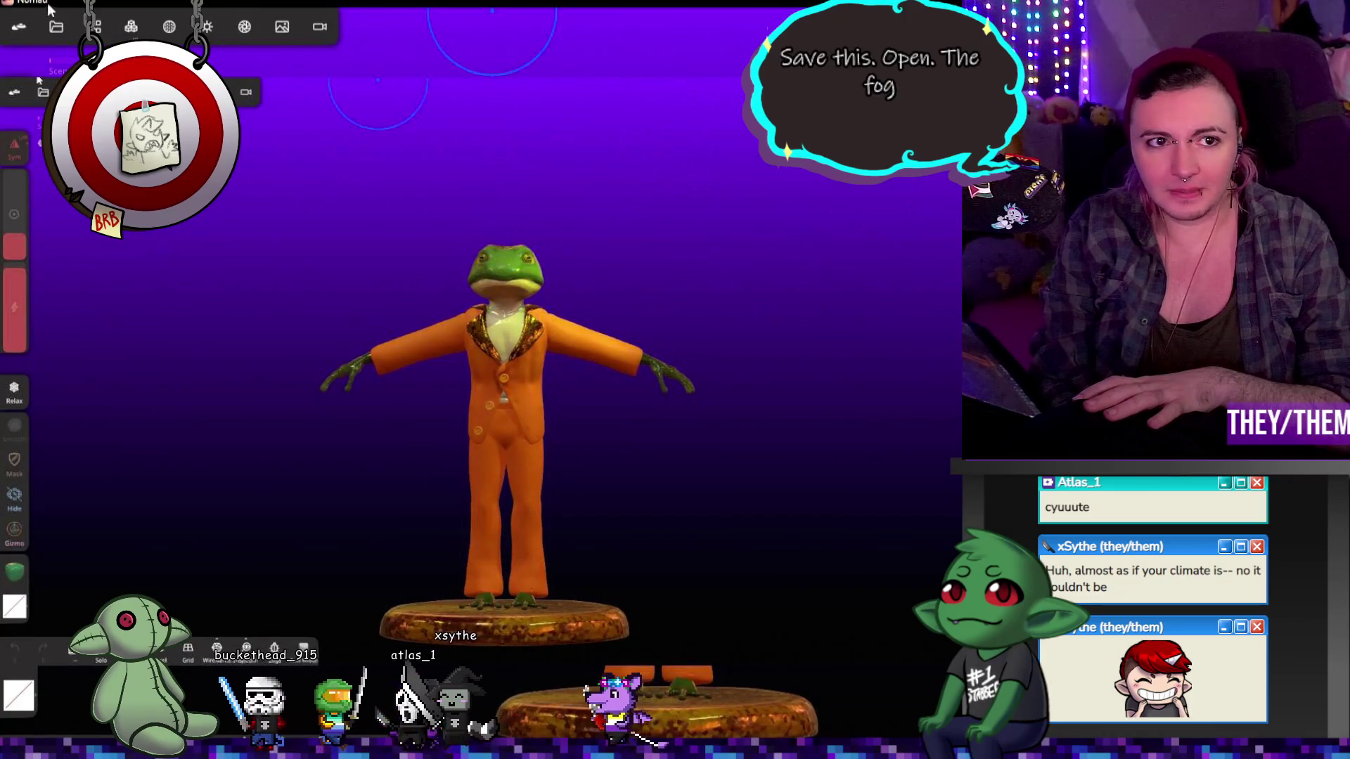
Step: Hide the Cylinder podium beneath the frog in the Scene list, leaving the Light on
left_click(97, 27)
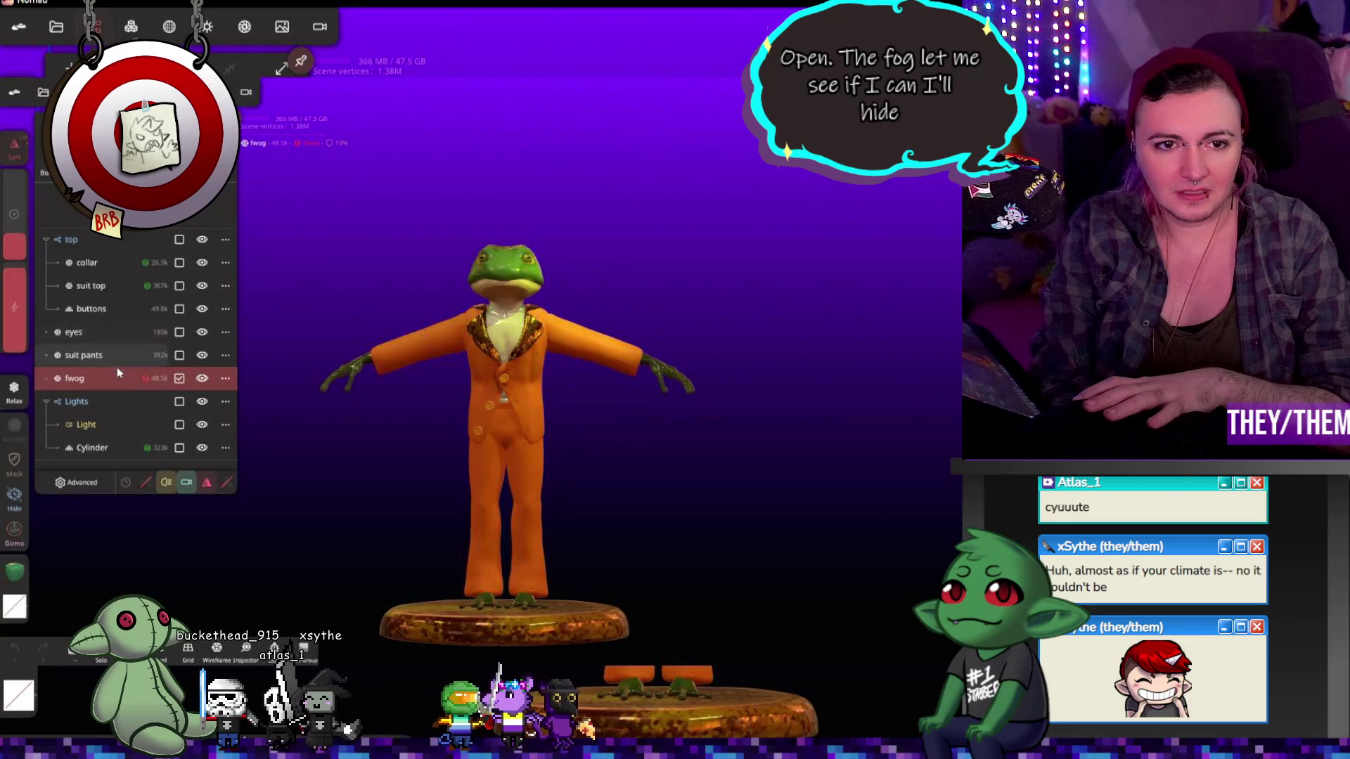
left_click(202, 448)
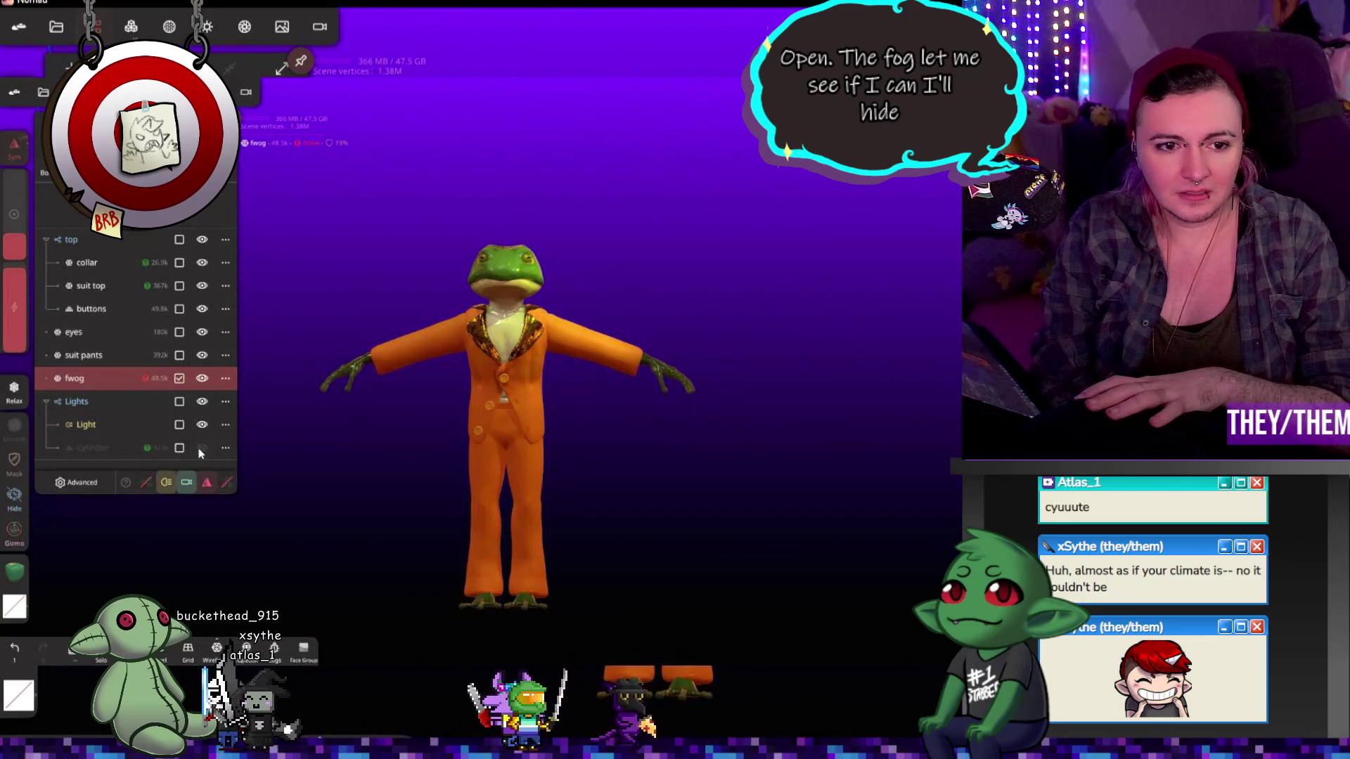
double_click(202, 424)
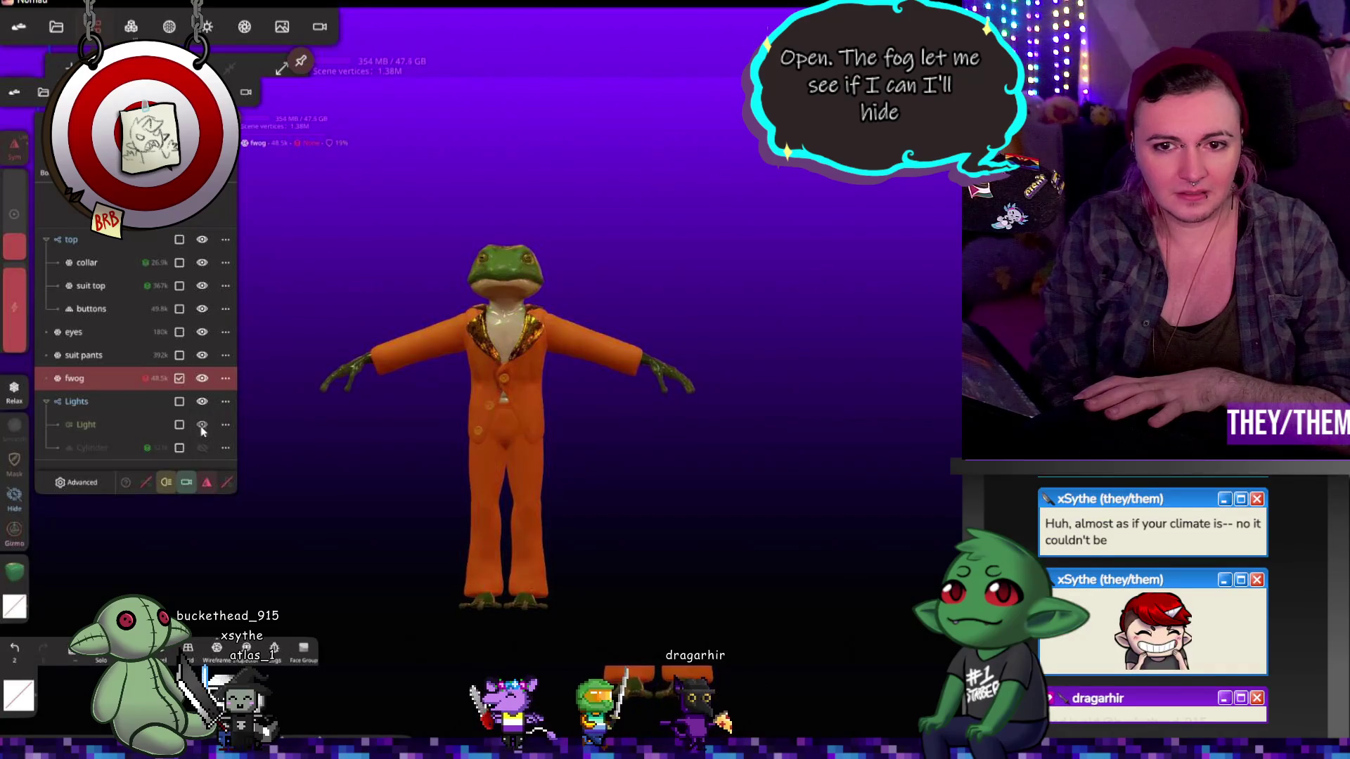
left_click(50, 27)
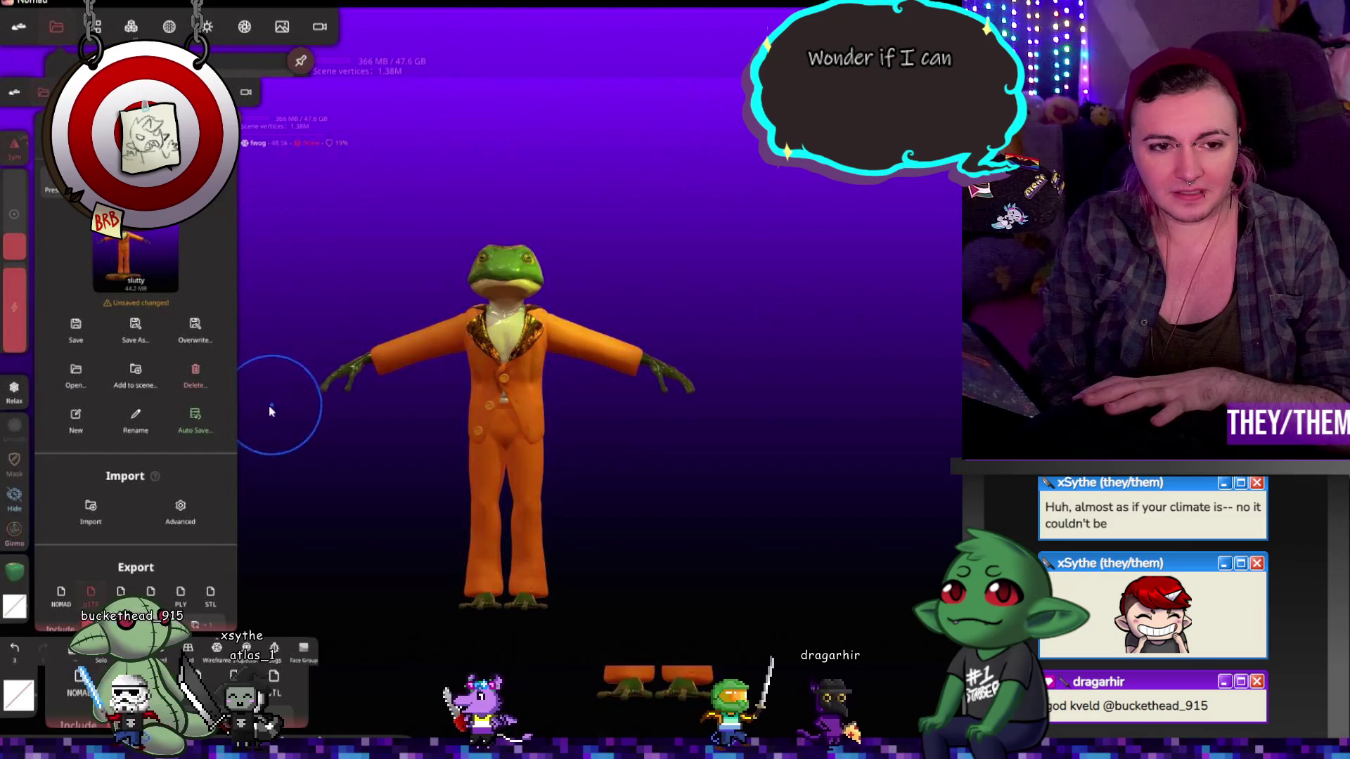
Step: Choose OBJ export including only Visible objects, with RGB vertex colors in sRGB
scroll(80, 526, "down", 3)
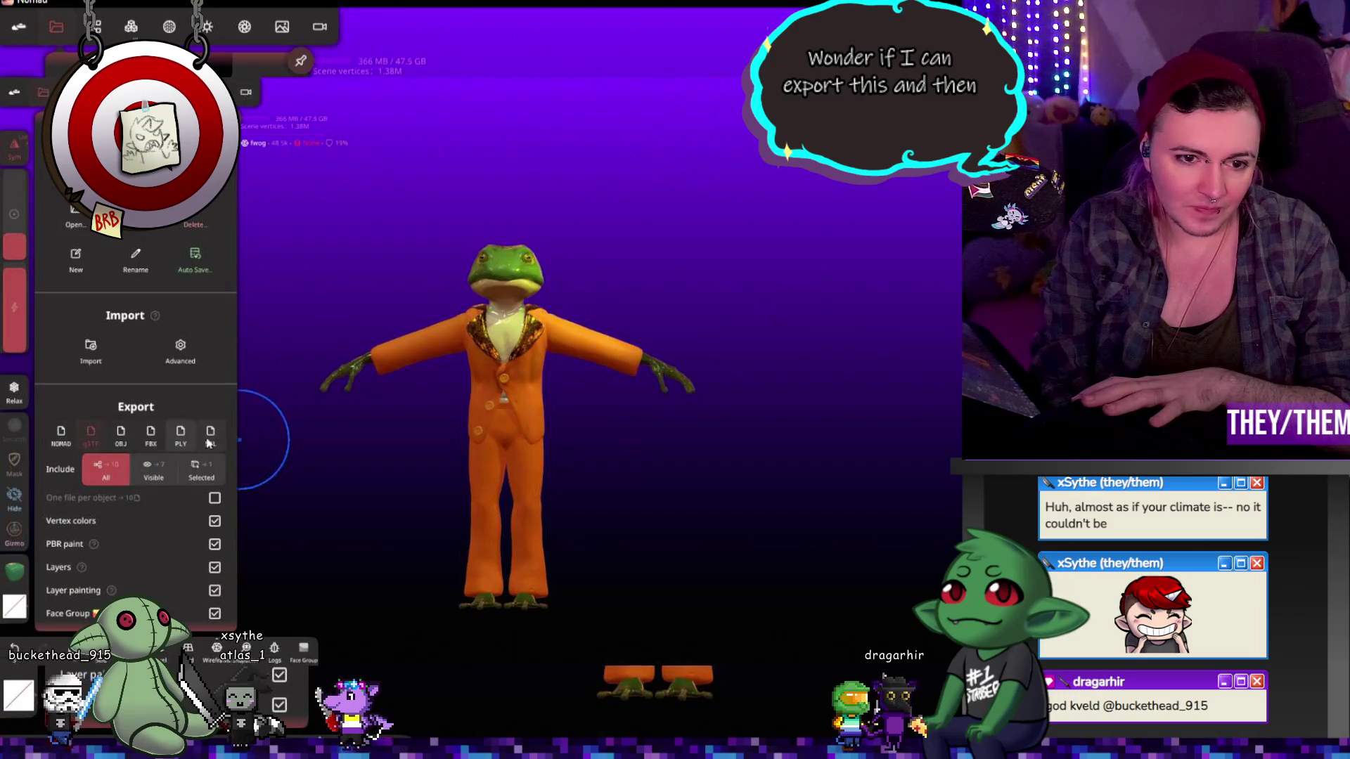
left_click(119, 436)
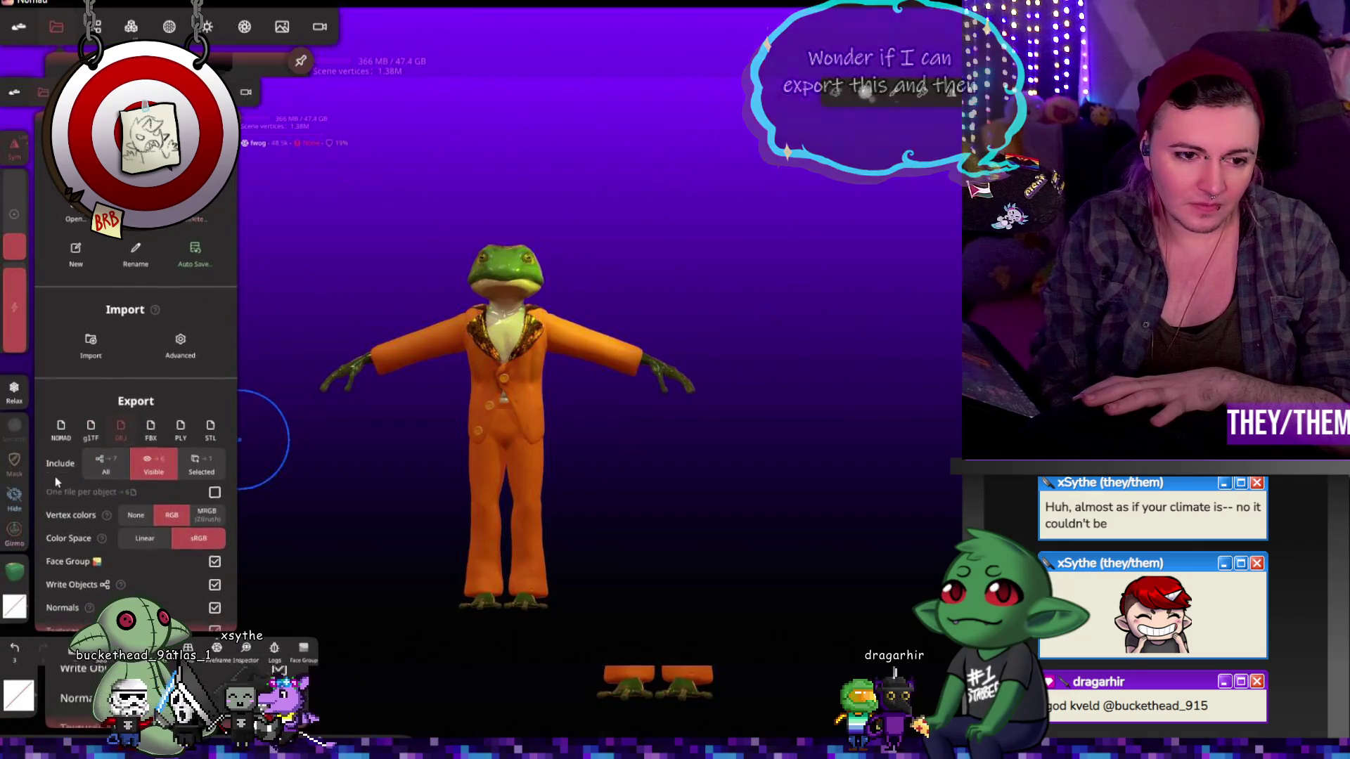
scroll(57, 492, "down", 1)
scroll(58, 533, "down", 3)
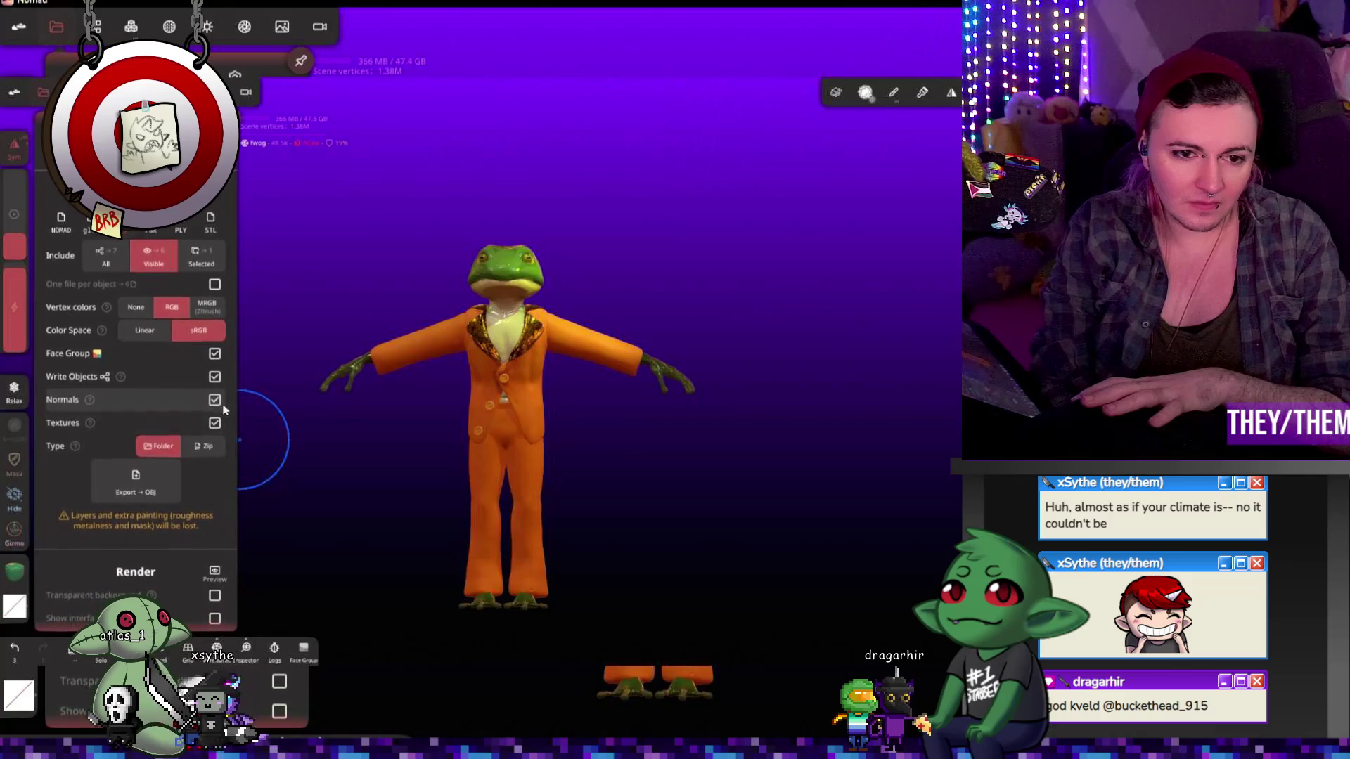
Step: Export the visible orange-suited frog as an OBJ folder with face groups, normals and textures
left_click(168, 485)
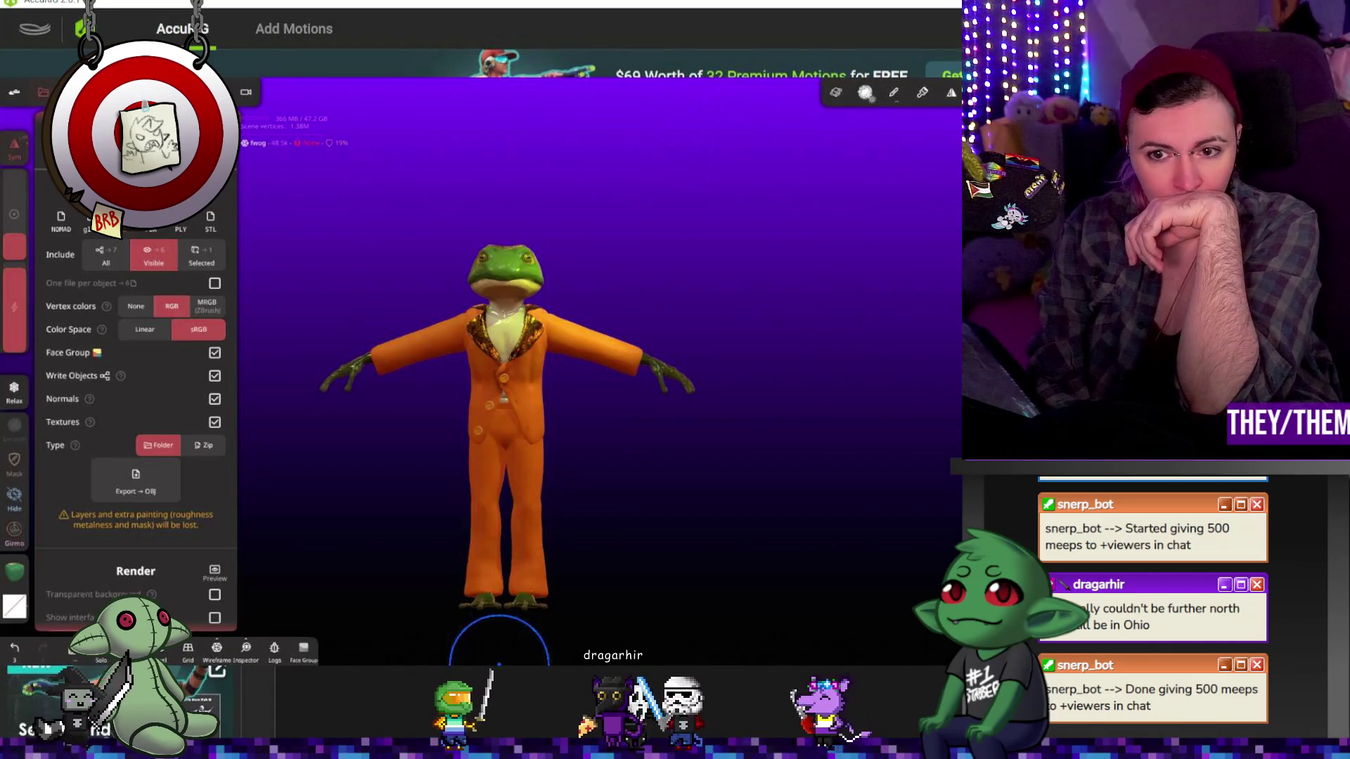
Step: Dismiss the Windows Open dialog and bring Nomad Sculpt back to the front
key("Escape")
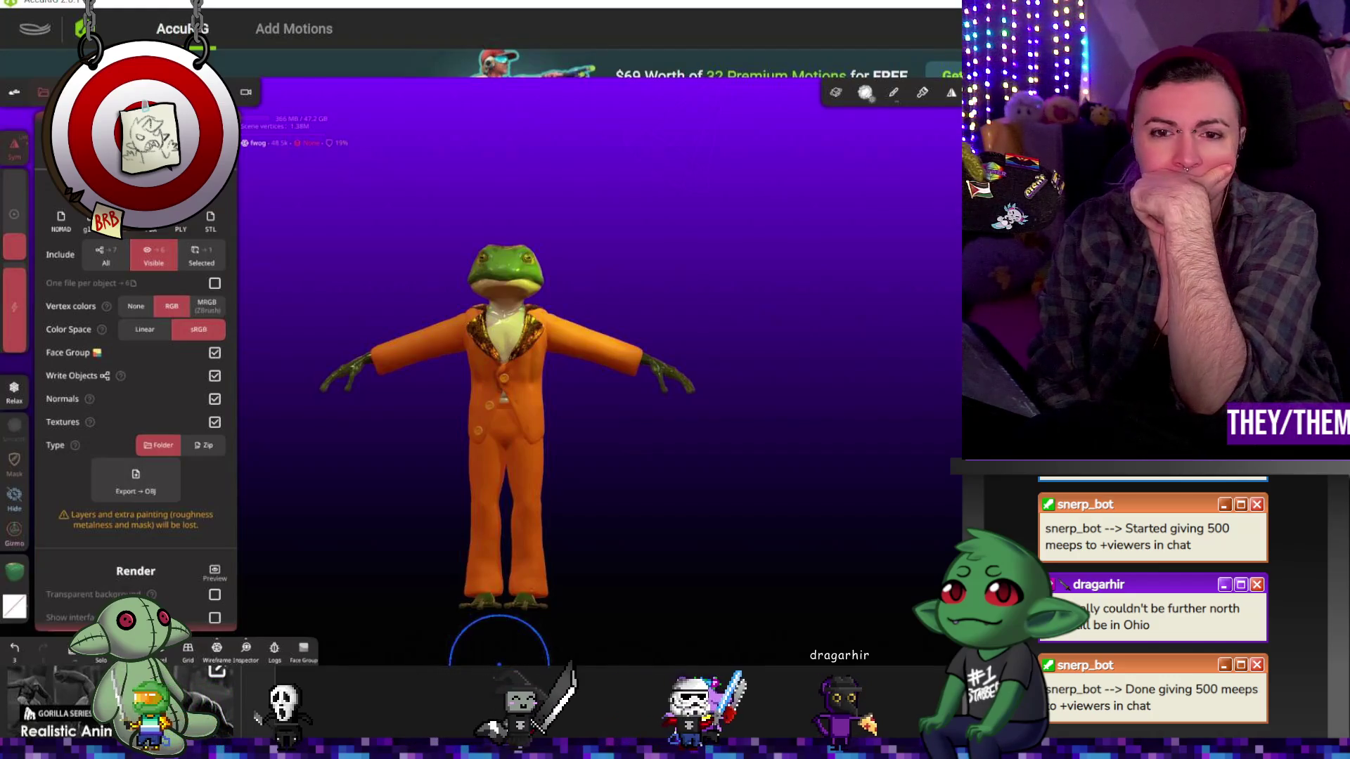
left_click(499, 661)
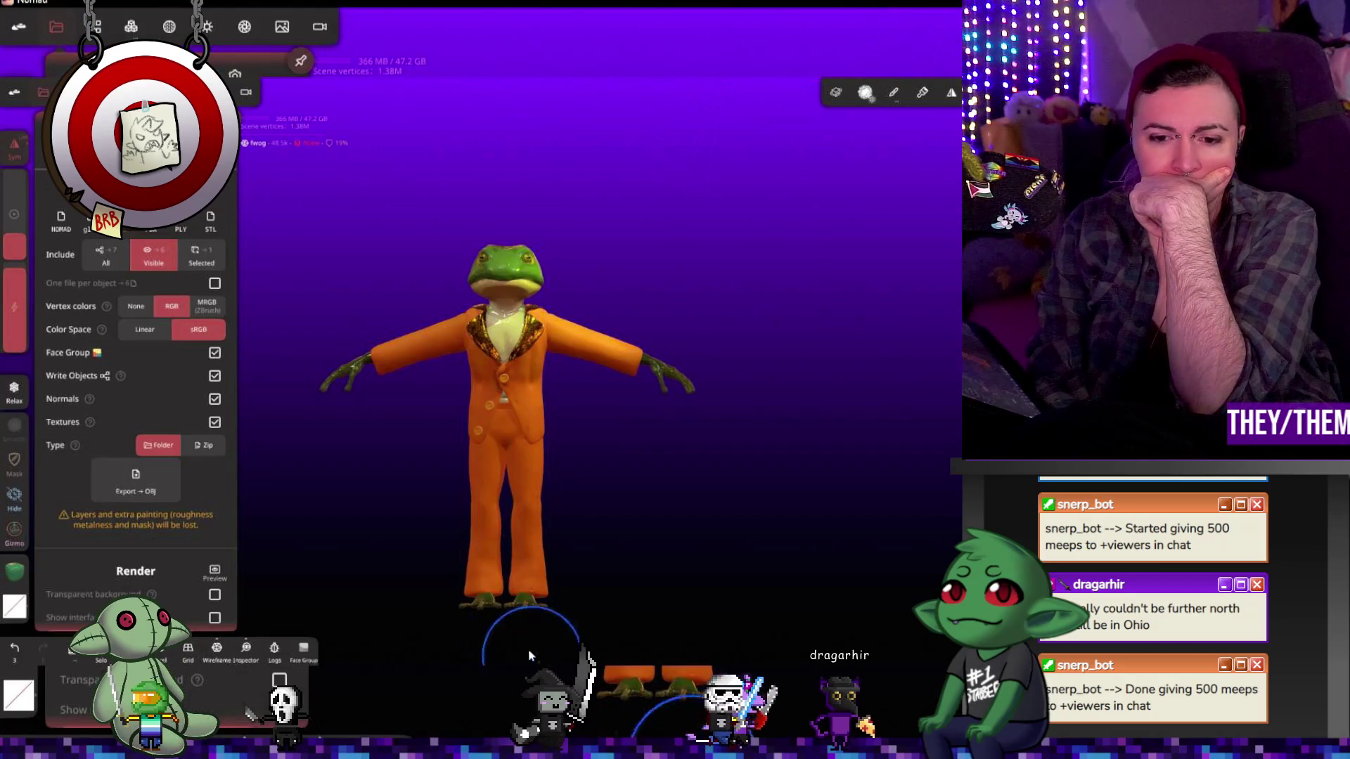
Step: Run the OBJ export of the visible frog again and scroll through its export options
left_click(156, 490)
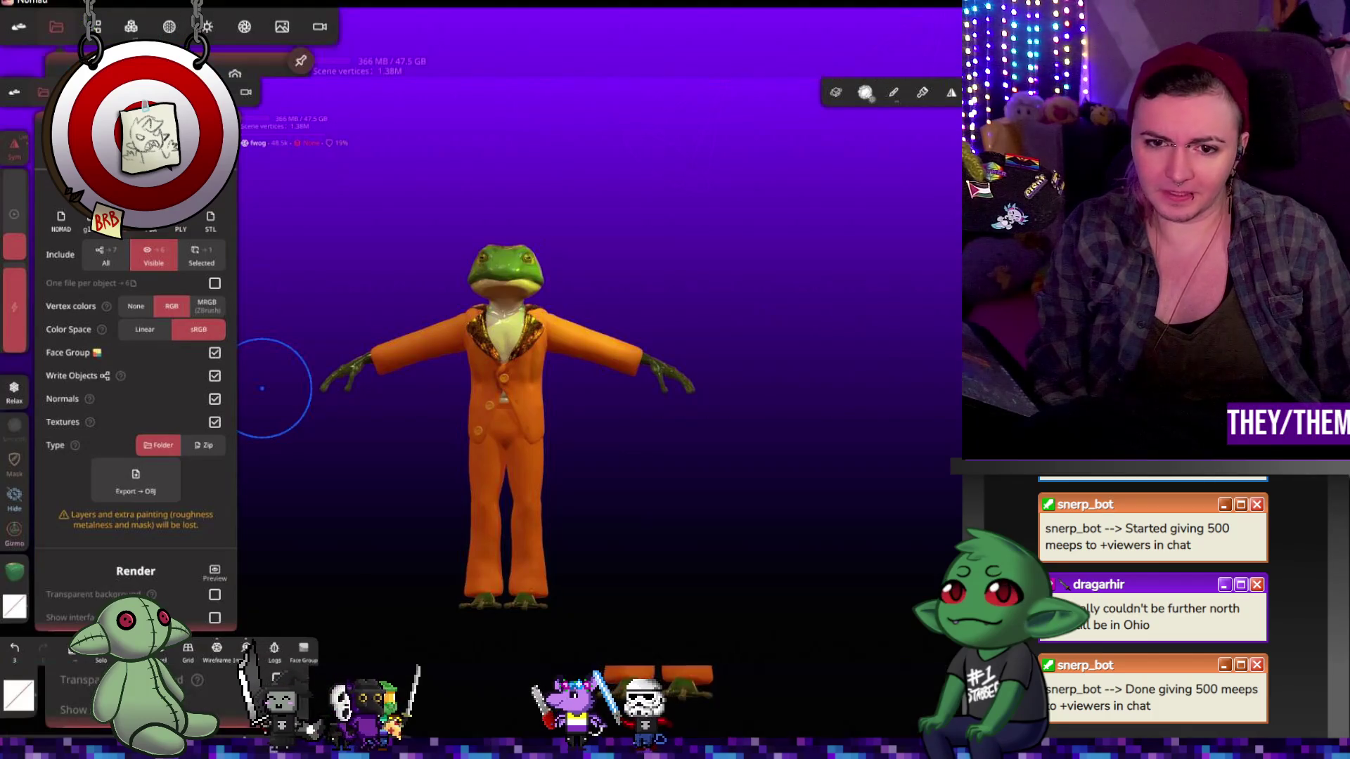
scroll(75, 484, "down", 1)
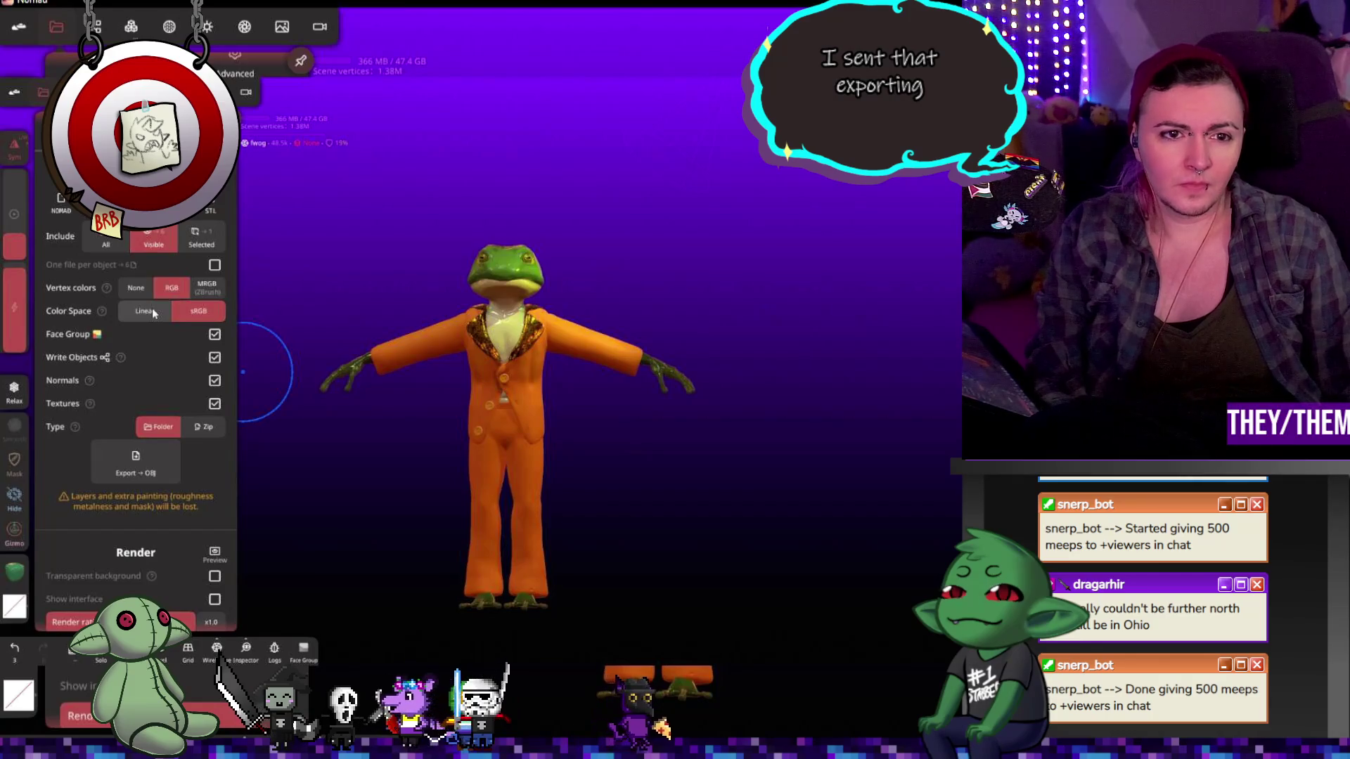
scroll(166, 453, "down", 1)
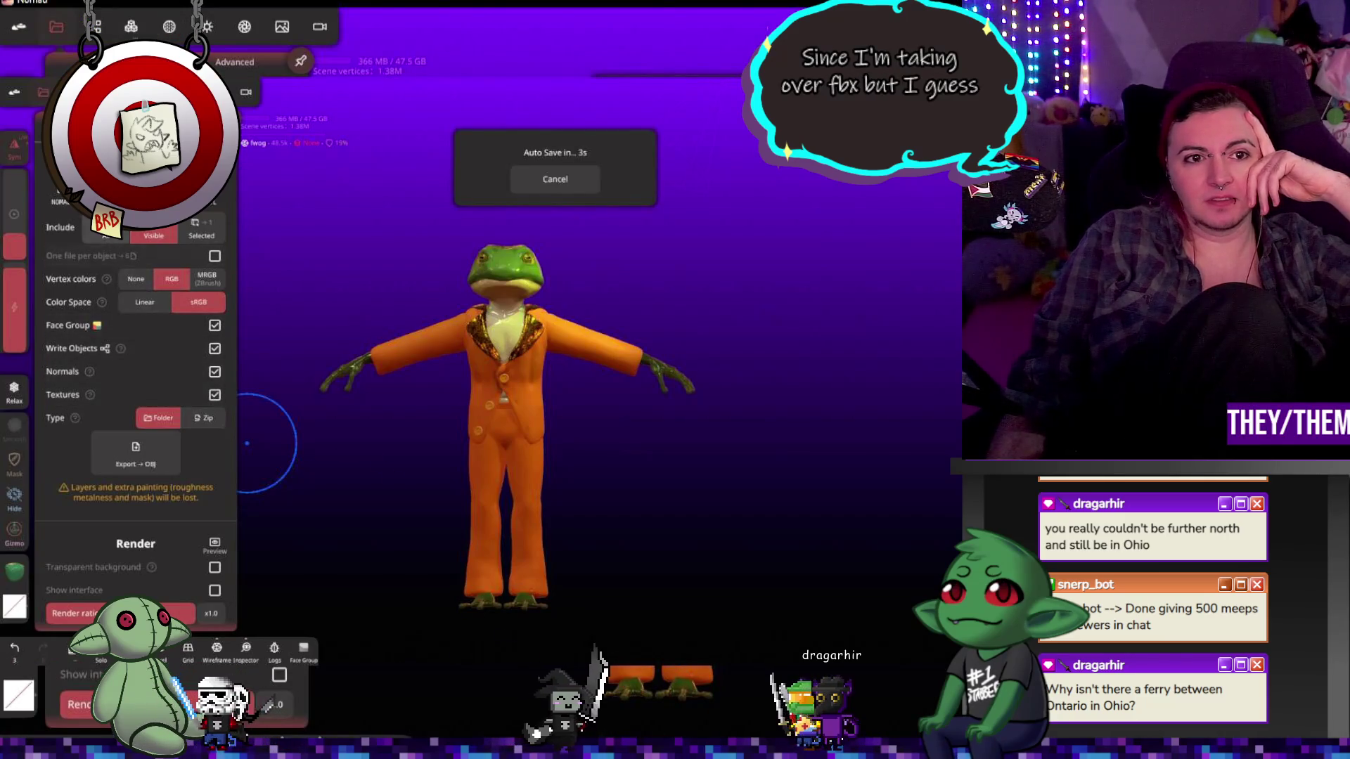
Step: Switch the frog's export format to FBX for all objects, with vertex colours, normals and layers enabled
left_click(211, 202)
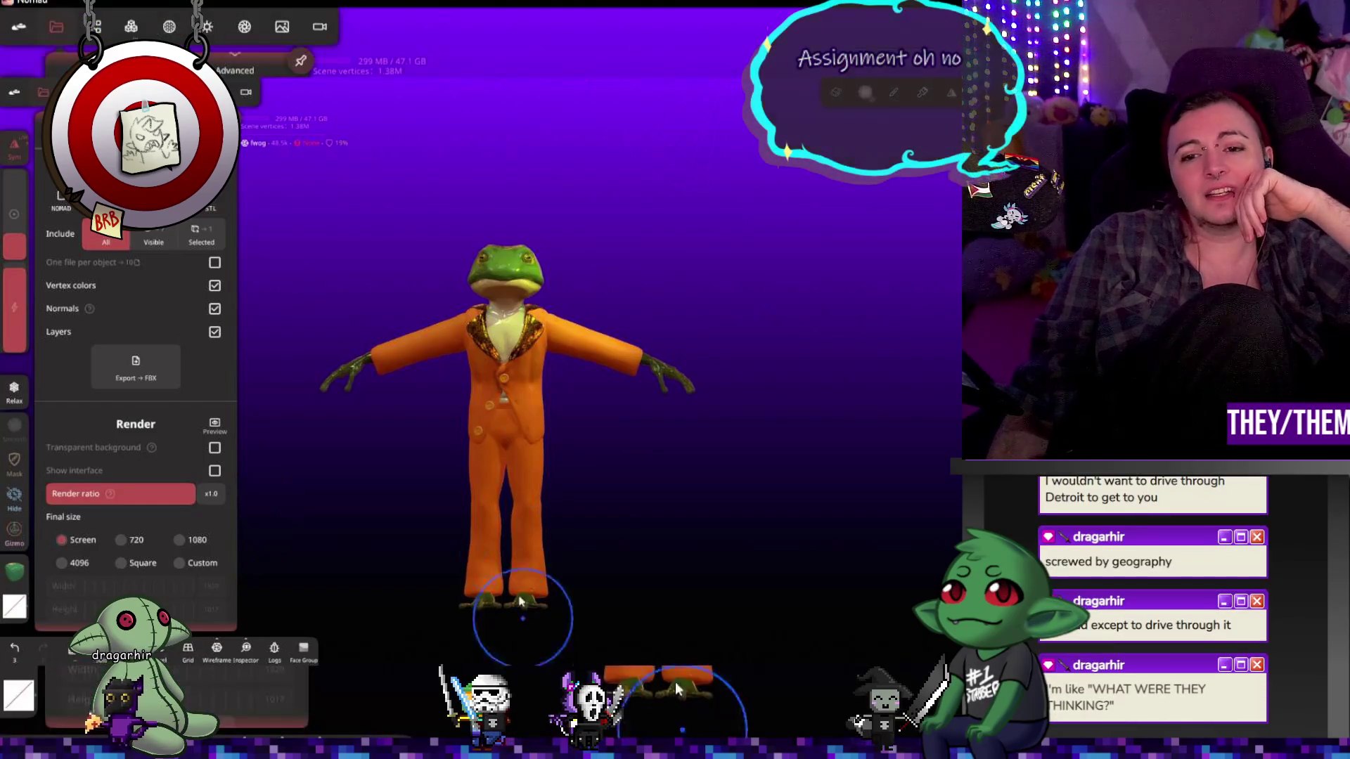
left_click(40, 33)
left_click(57, 28)
left_click(57, 28)
scroll(79, 340, "up", 2)
scroll(79, 341, "up", 4)
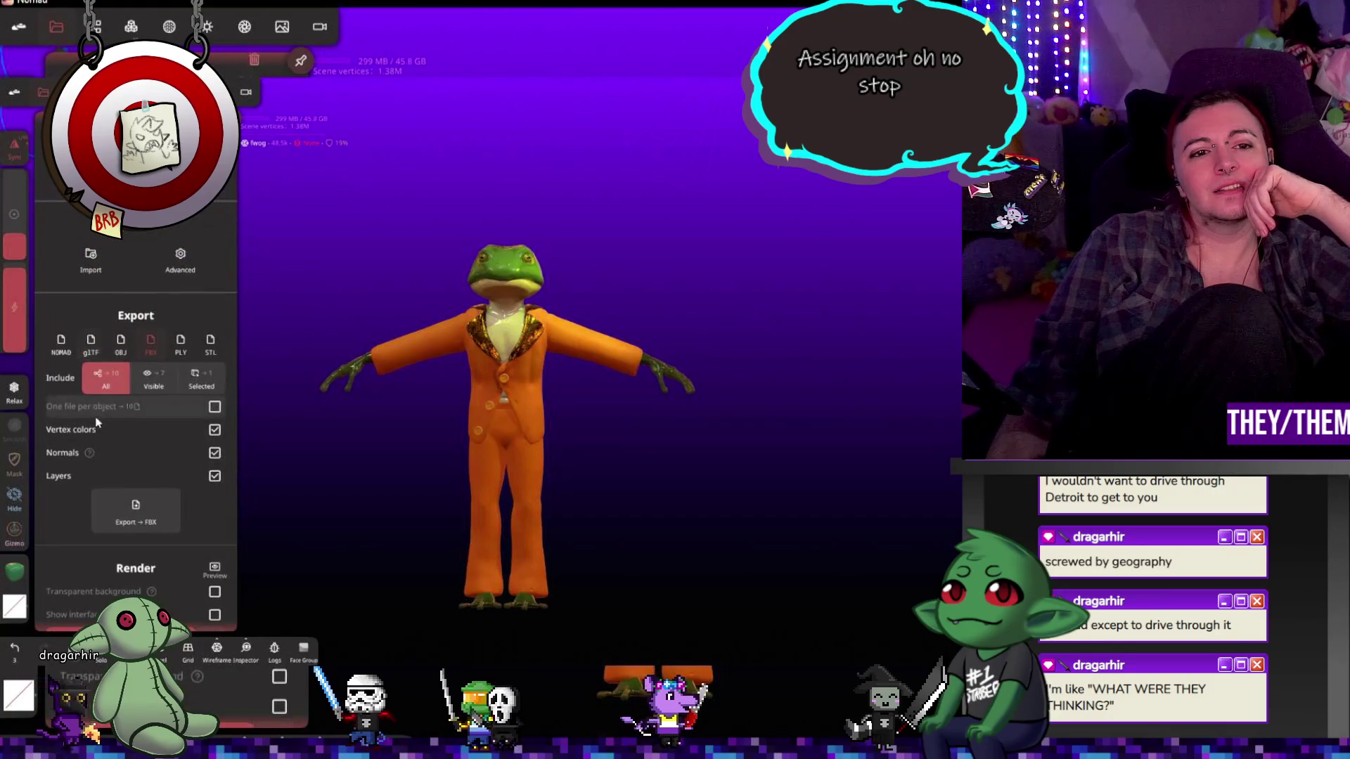
Step: Open the saved goblin project from the Files panel and confirm replacing the frog
left_click(73, 215)
left_click(127, 145)
left_click(183, 144)
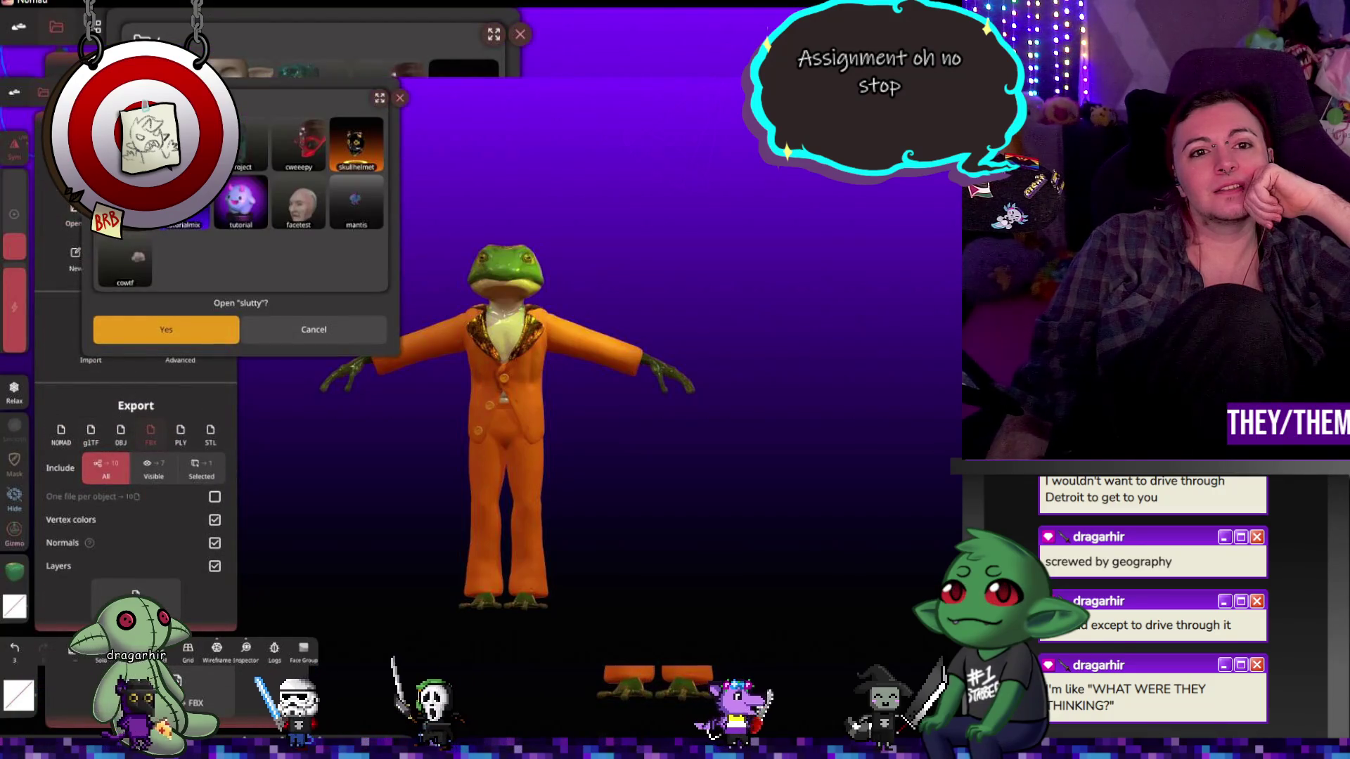
left_click(186, 332)
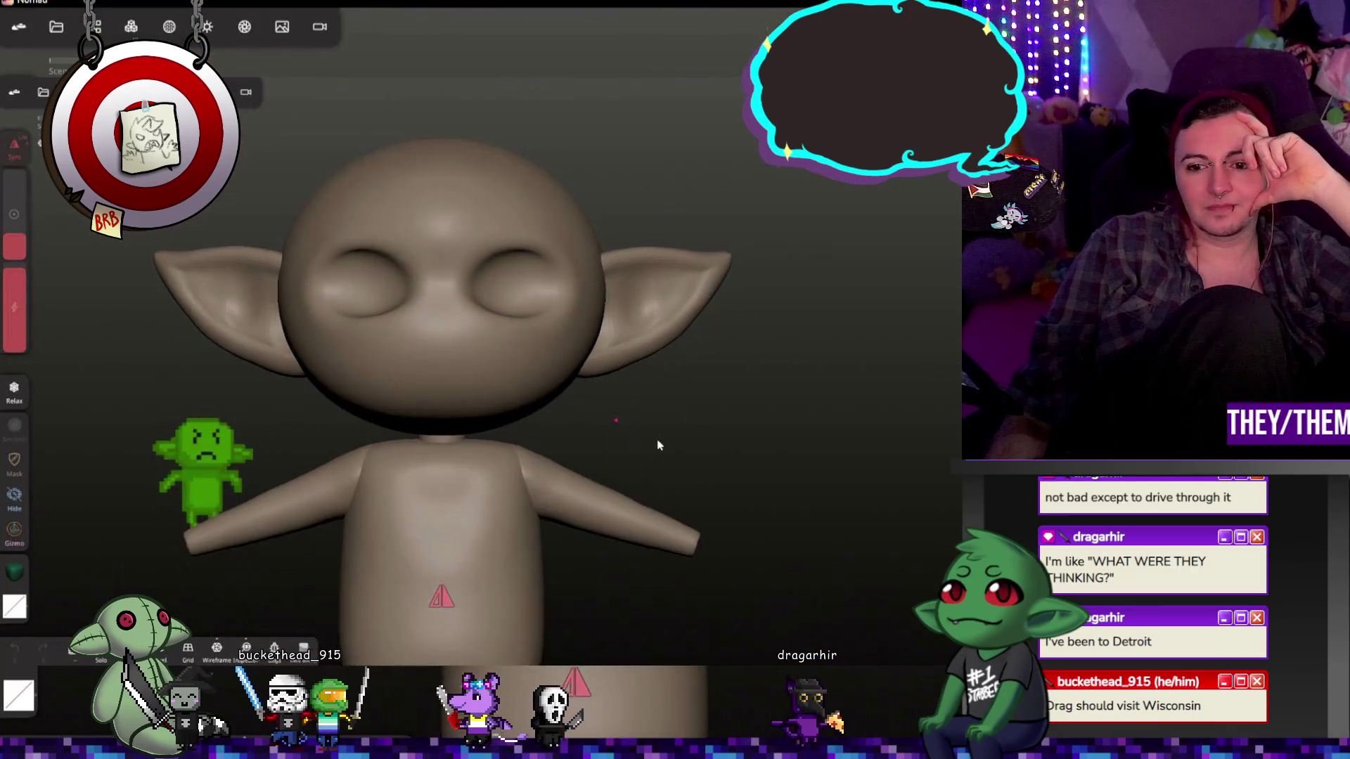
scroll(739, 445, "down", 5)
mouse_move(740, 445)
left_mouse_down()
mouse_move(781, 447)
mouse_move(316, 413)
left_mouse_up()
left_click_drag(953, 491, 768, 483)
scroll(561, 490, "up", 3)
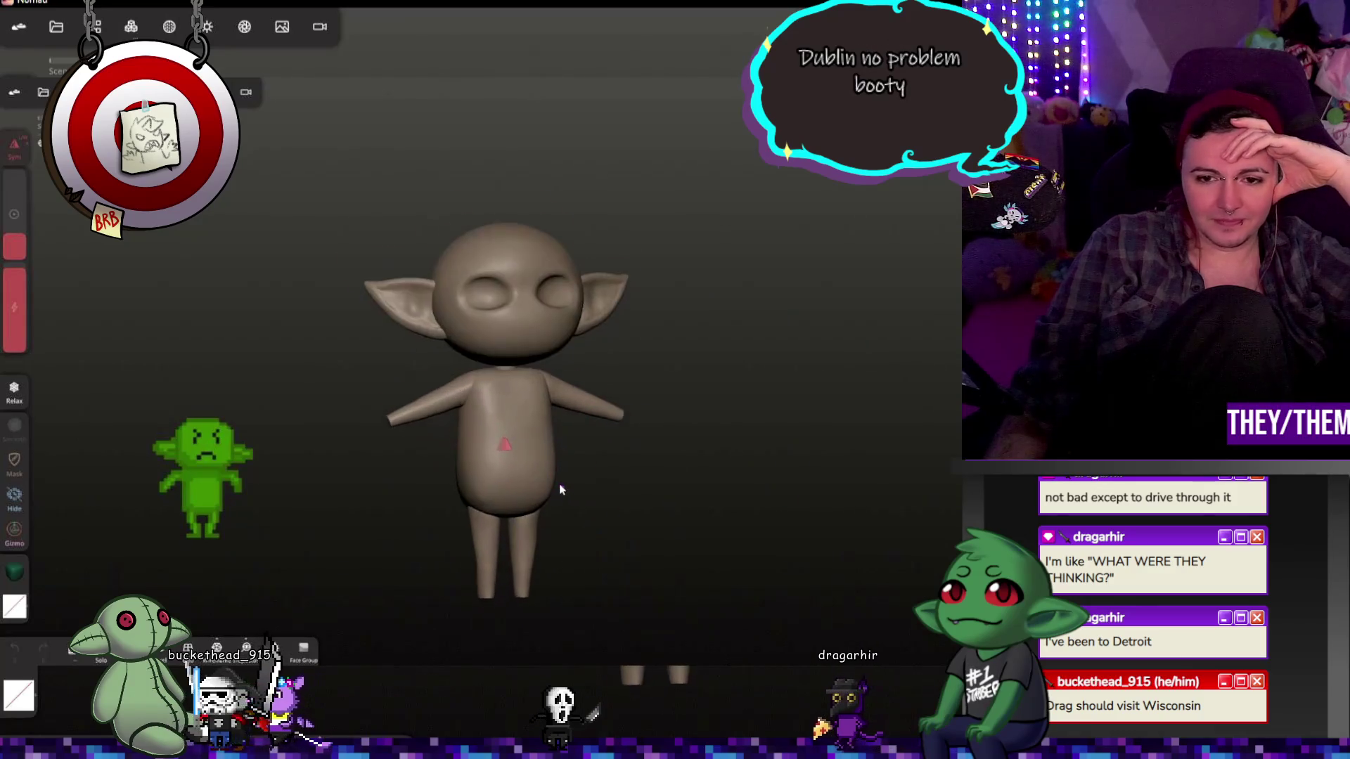
scroll(561, 490, "up", 3)
scroll(560, 490, "down", 2)
scroll(636, 450, "up", 3)
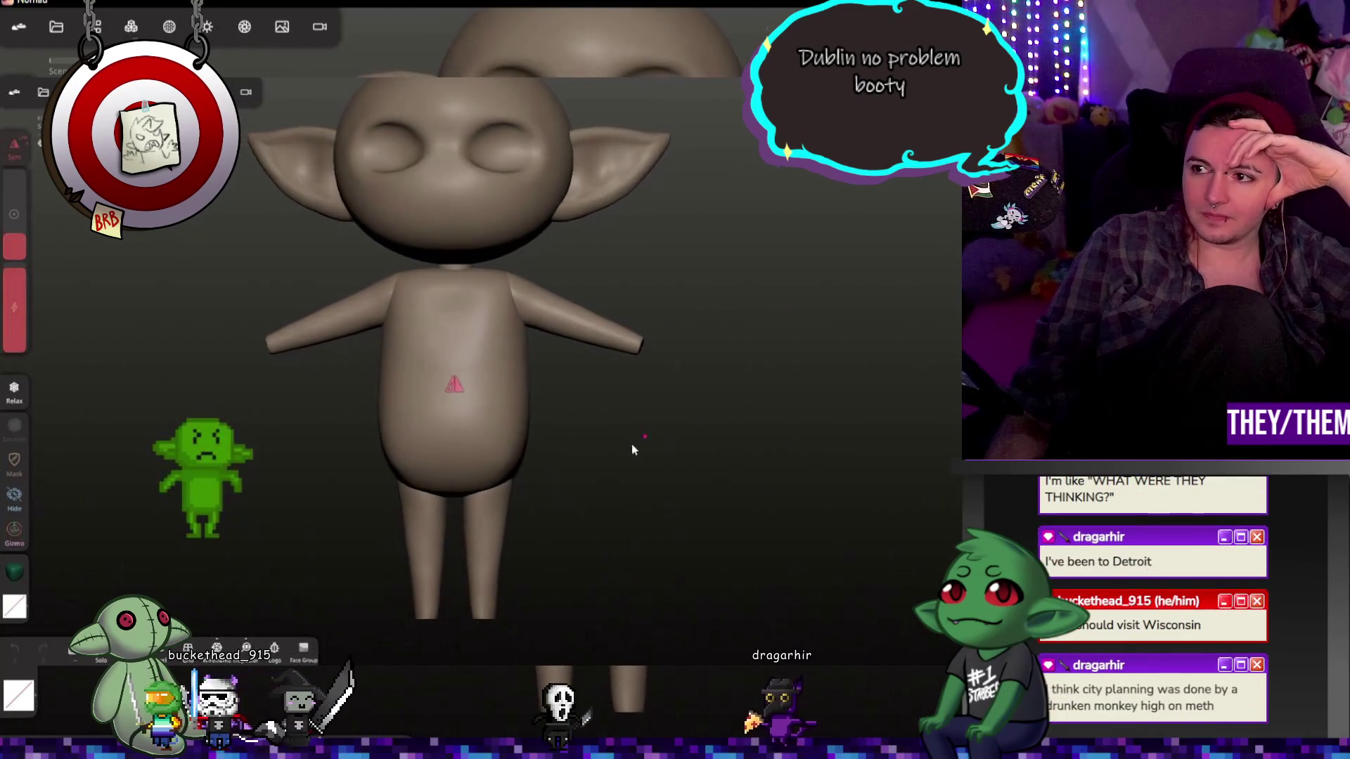
mouse_move(624, 452)
left_mouse_down()
mouse_move(657, 474)
mouse_move(657, 436)
left_mouse_up()
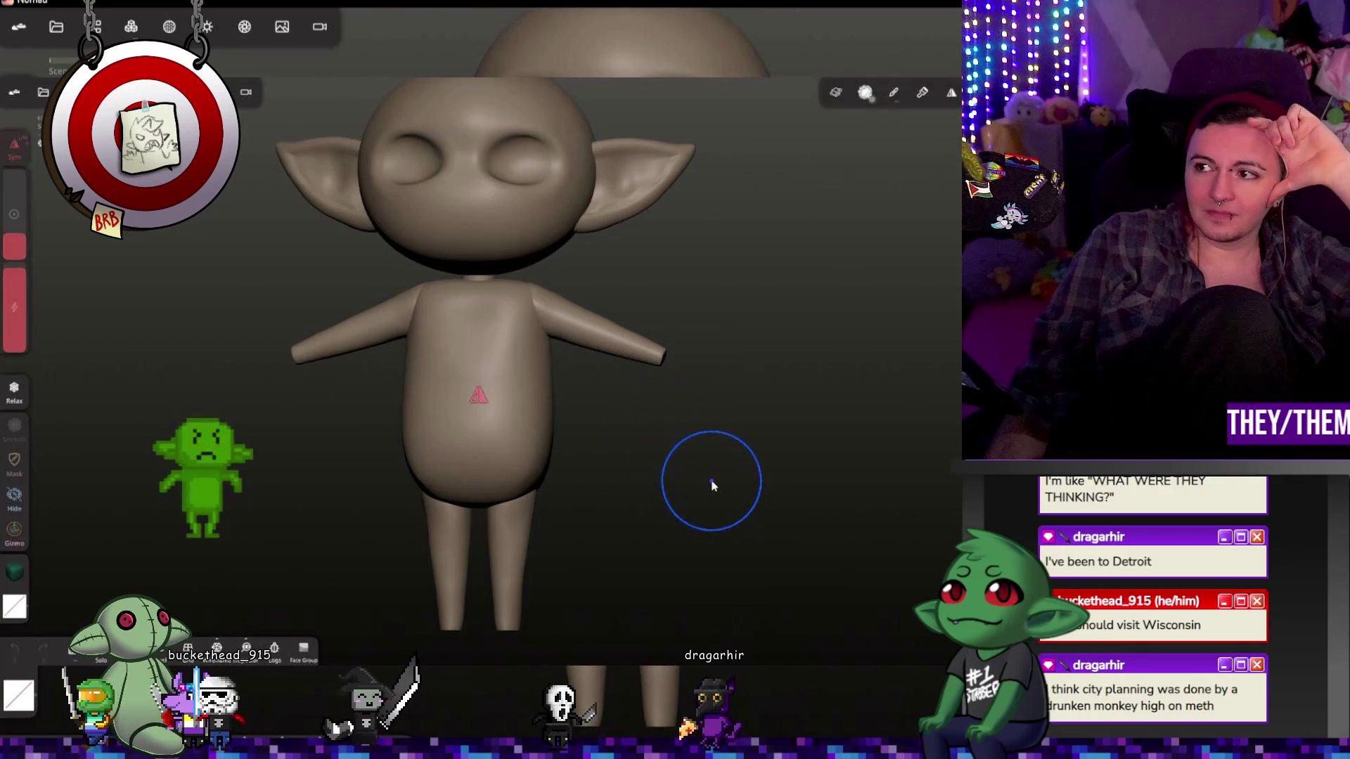
mouse_move(715, 476)
left_mouse_down()
mouse_move(724, 440)
mouse_move(702, 452)
mouse_move(716, 477)
mouse_move(693, 461)
mouse_move(692, 412)
left_mouse_up()
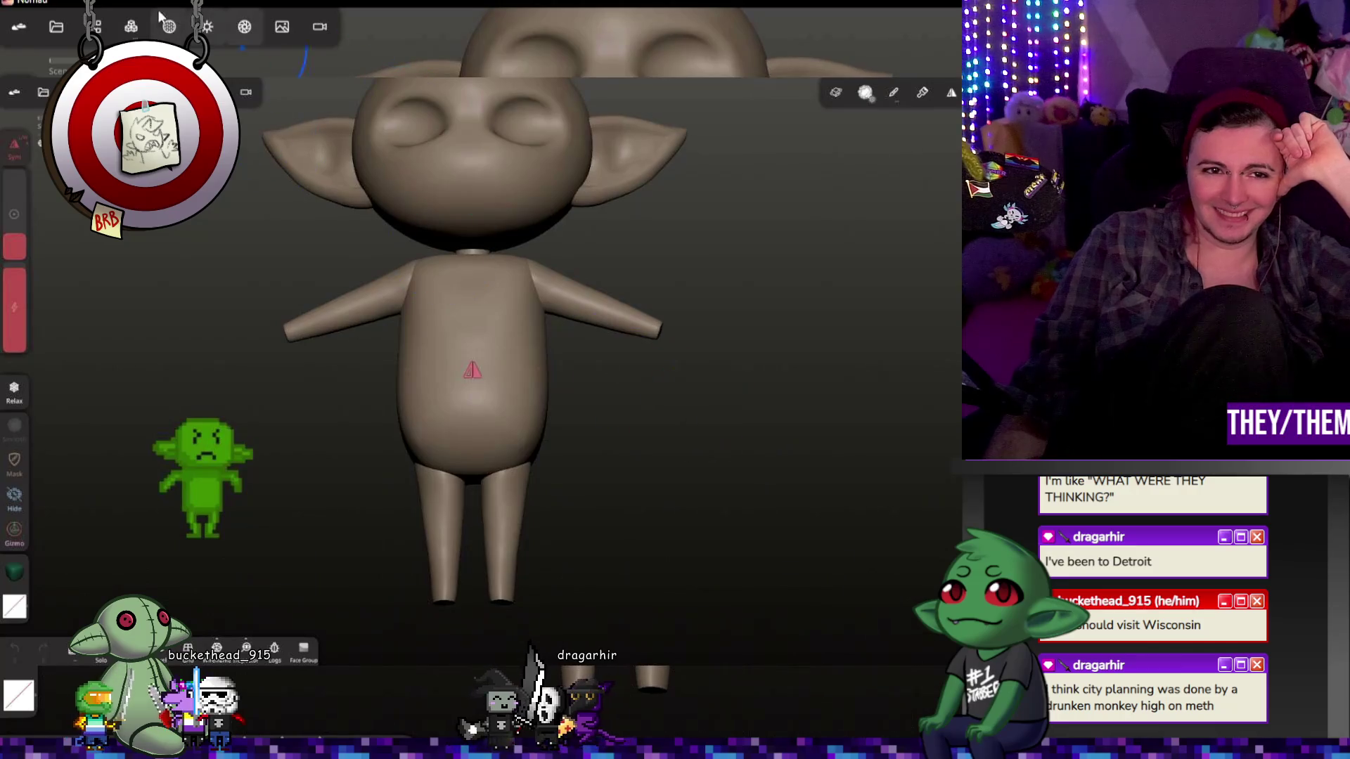
left_click(131, 26)
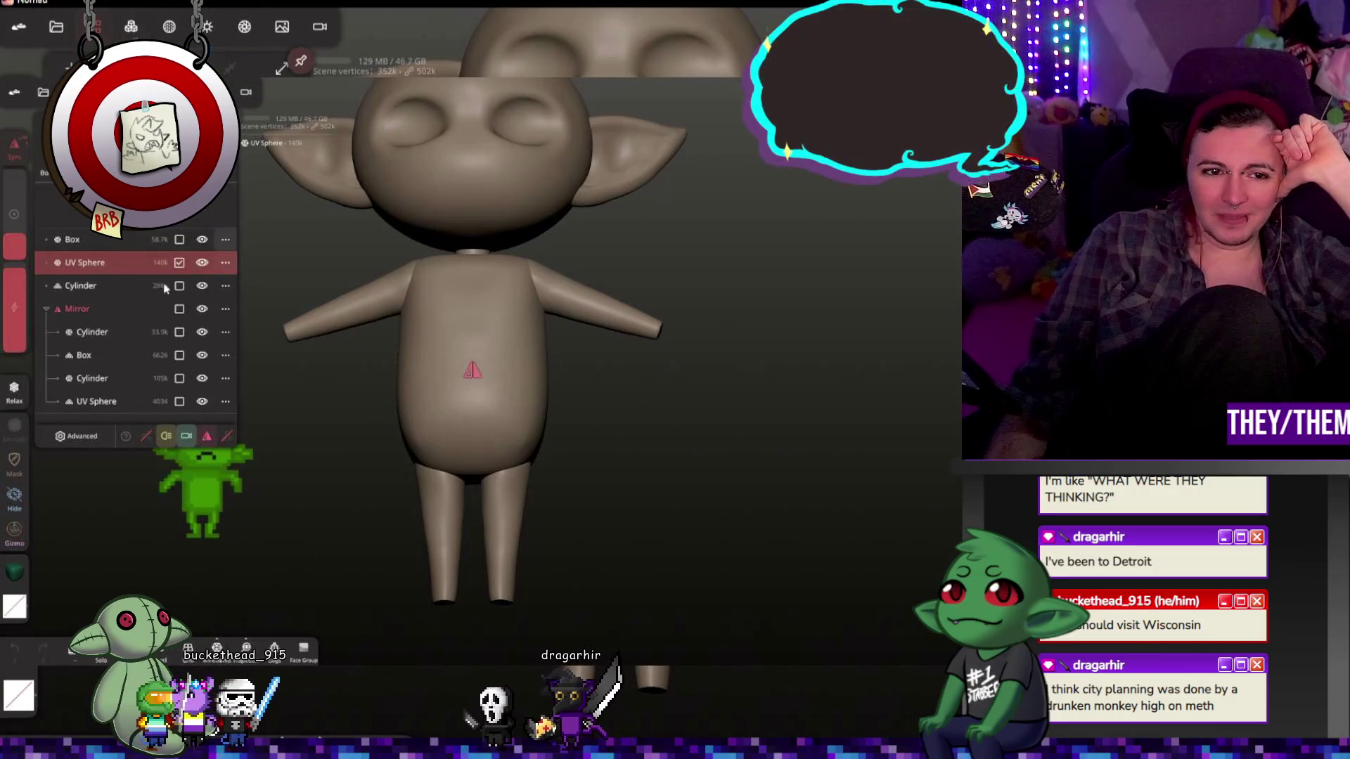
Step: Select the Mirror group, recentre the goblin, and bring up the Add primitives menu
left_click(108, 309)
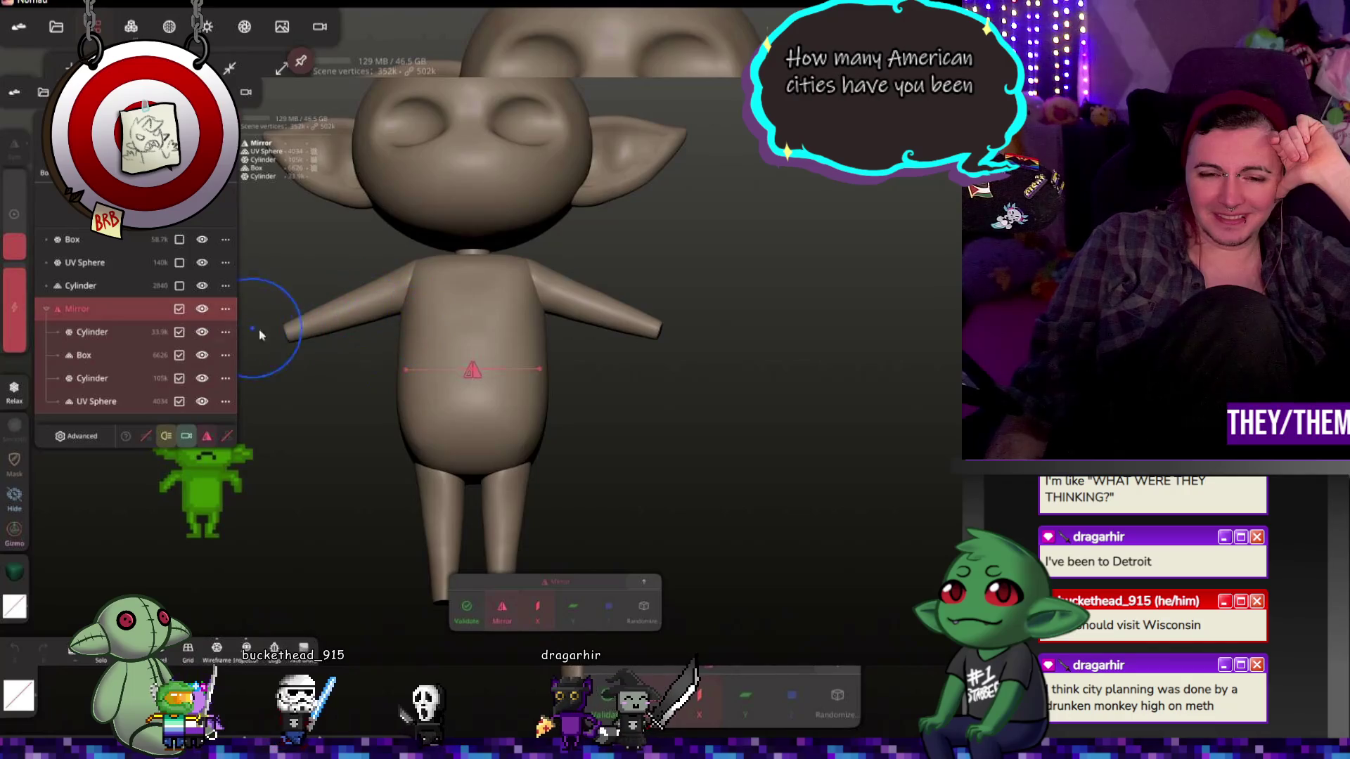
left_click(250, 332)
right_click_drag(250, 331, 481, 333)
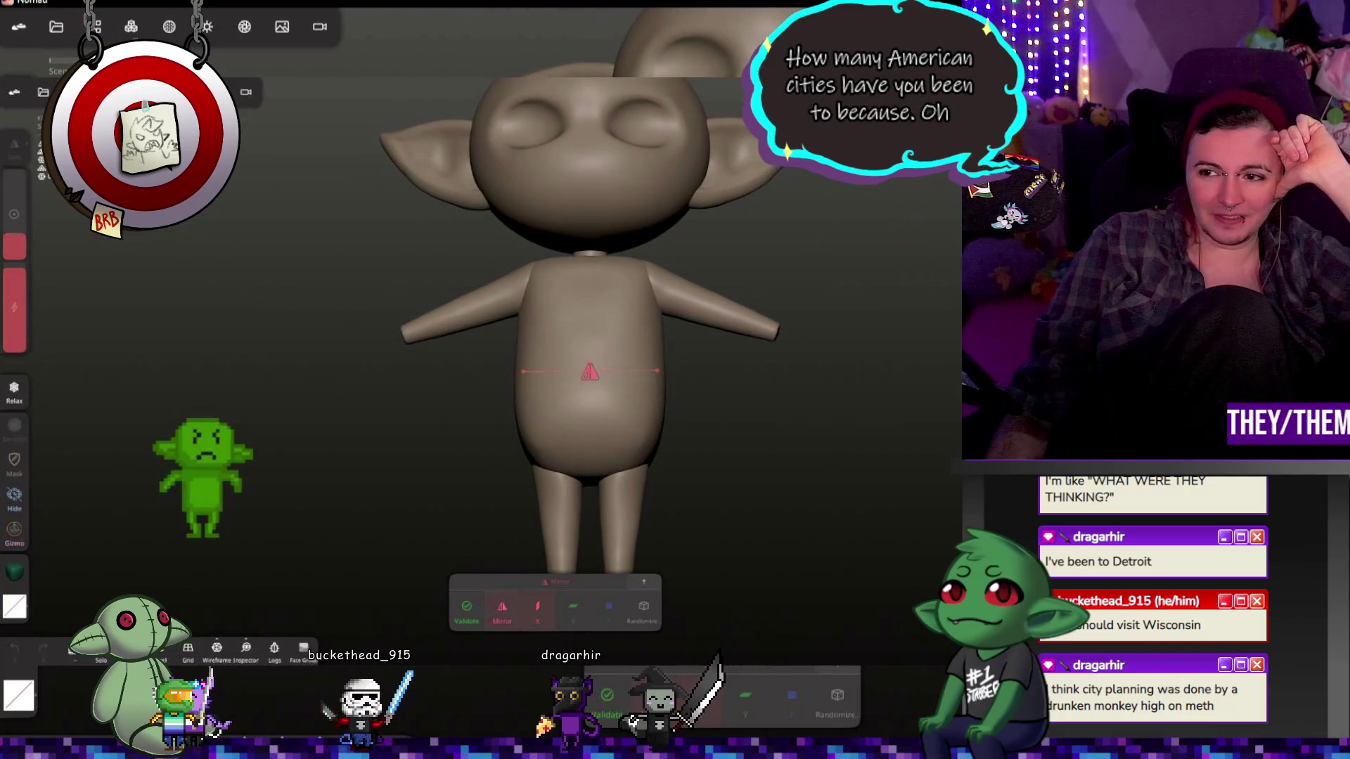
left_click(96, 26)
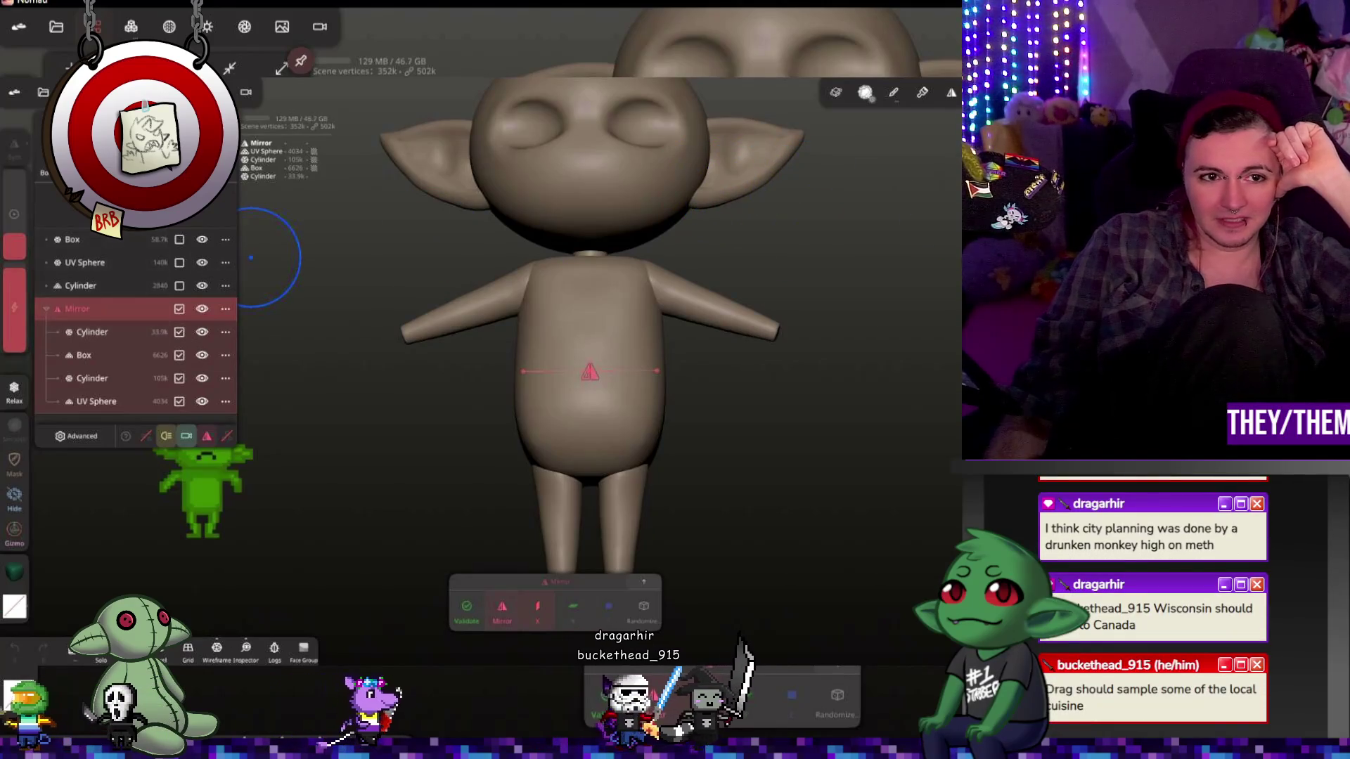
left_click(70, 197)
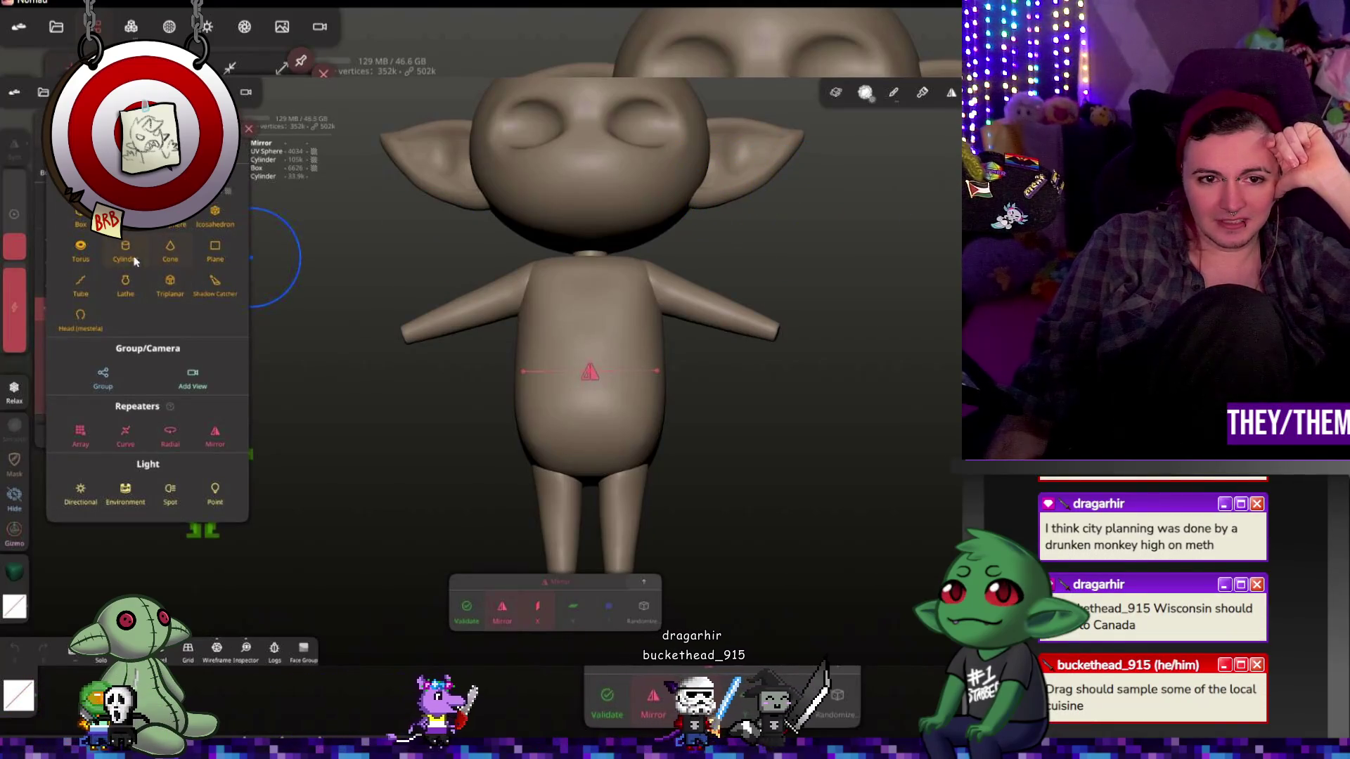
Step: Add a box under Mirror, flatten it into a slab, and align it at the arm tip
left_click(82, 226)
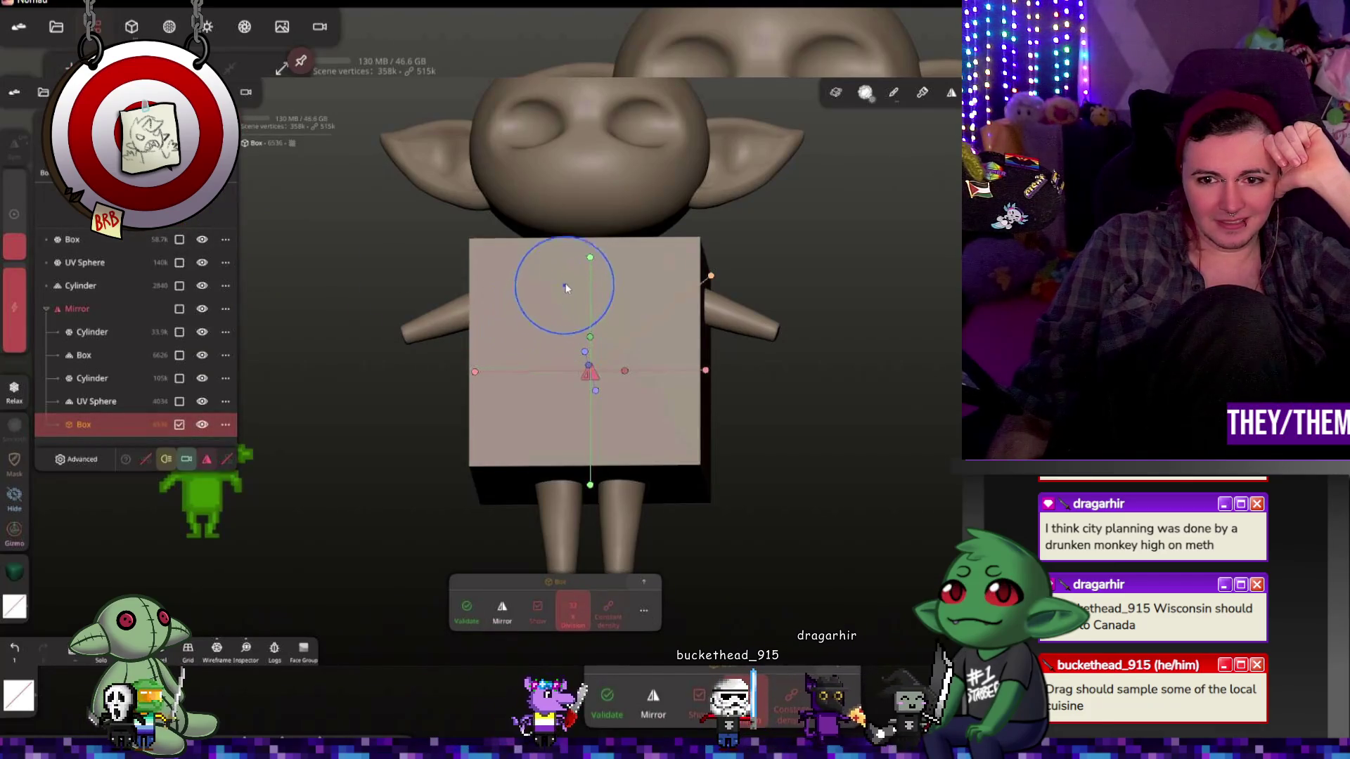
mouse_move(594, 260)
left_mouse_down()
mouse_move(593, 466)
mouse_move(606, 445)
mouse_move(471, 452)
mouse_move(392, 420)
mouse_move(360, 385)
mouse_move(717, 185)
left_mouse_up()
left_click_drag(865, 261, 862, 253)
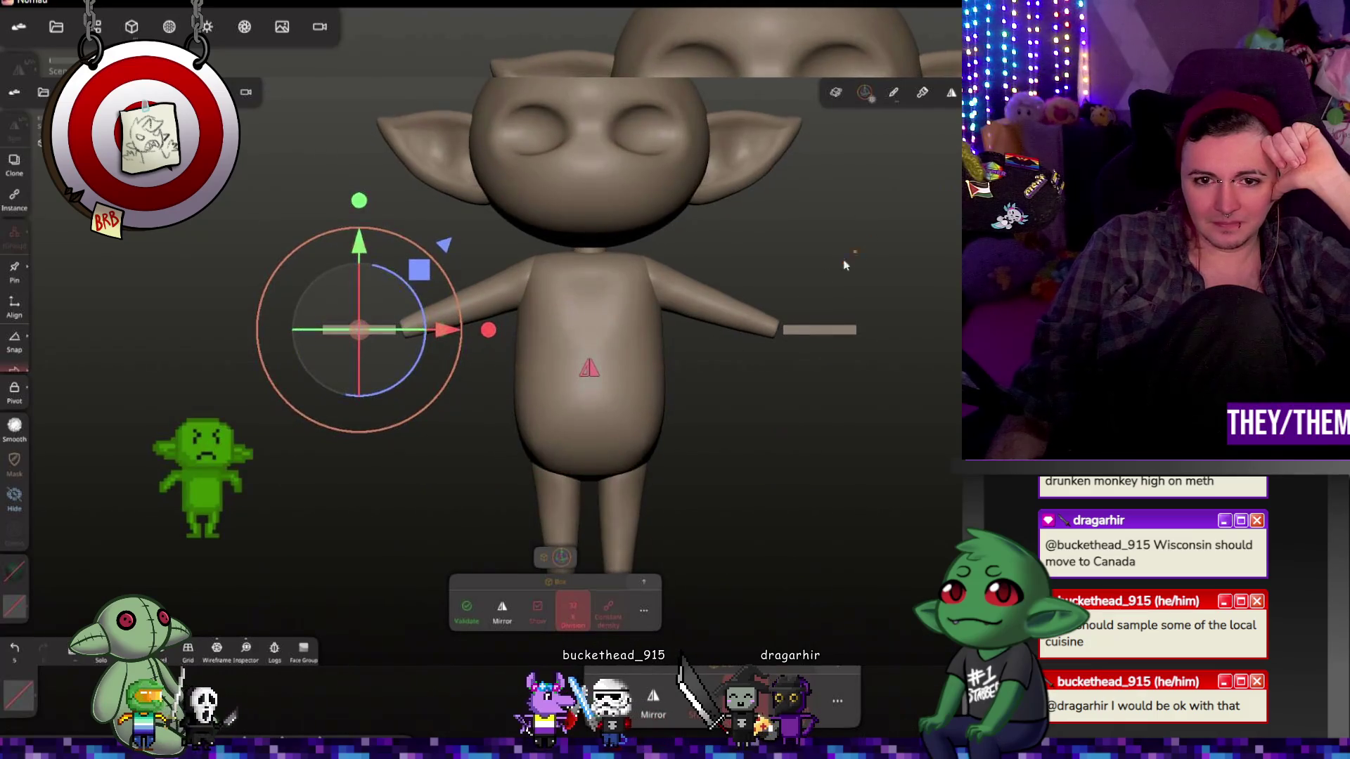
mouse_move(464, 323)
left_mouse_down()
mouse_move(421, 303)
mouse_move(397, 324)
mouse_move(461, 292)
mouse_move(461, 307)
left_mouse_up()
left_click_drag(343, 242, 360, 260)
left_click_drag(508, 292, 428, 314)
left_click_drag(292, 466, 769, 453)
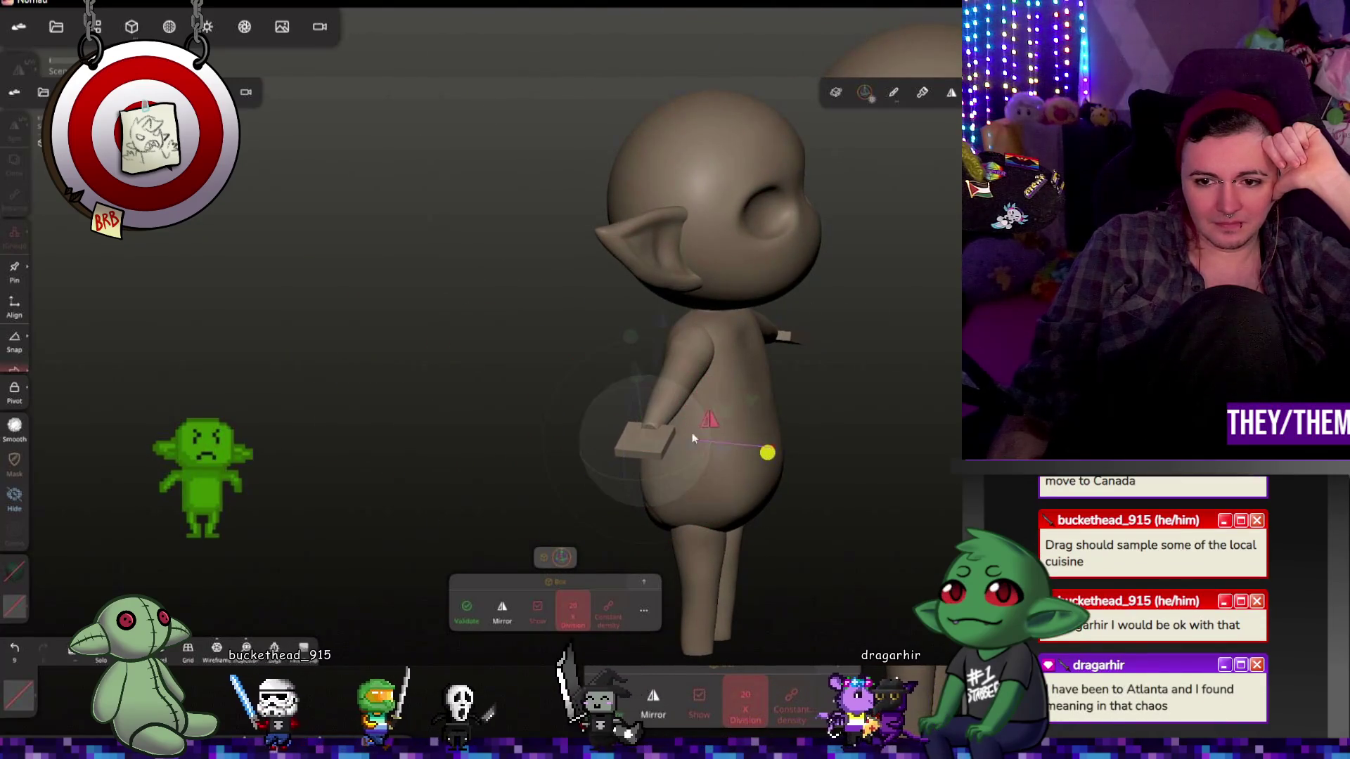
mouse_move(651, 424)
left_mouse_down()
mouse_move(887, 500)
mouse_move(611, 414)
mouse_move(598, 371)
left_mouse_up()
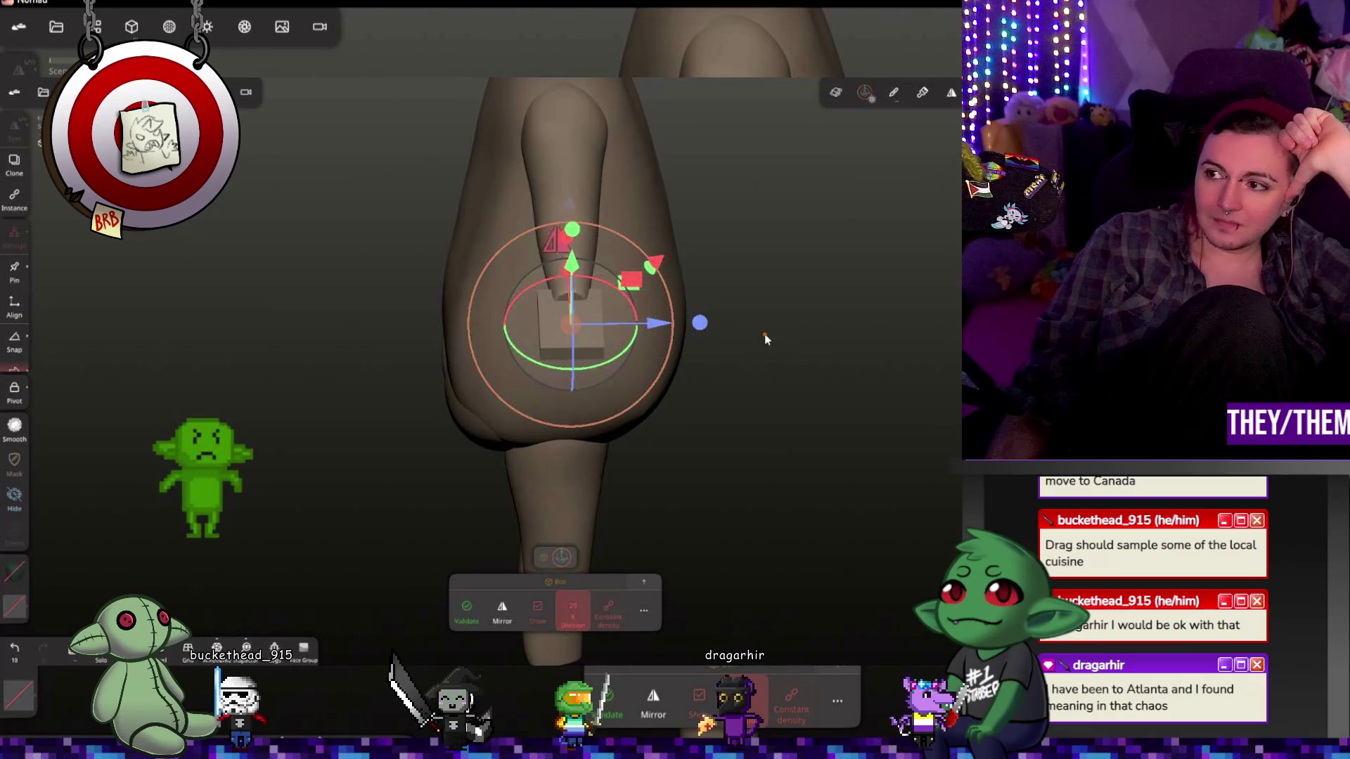
mouse_move(846, 337)
left_mouse_down()
mouse_move(825, 377)
mouse_move(669, 425)
mouse_move(714, 445)
mouse_move(773, 211)
mouse_move(759, 345)
mouse_move(758, 324)
left_mouse_up()
left_click(681, 439)
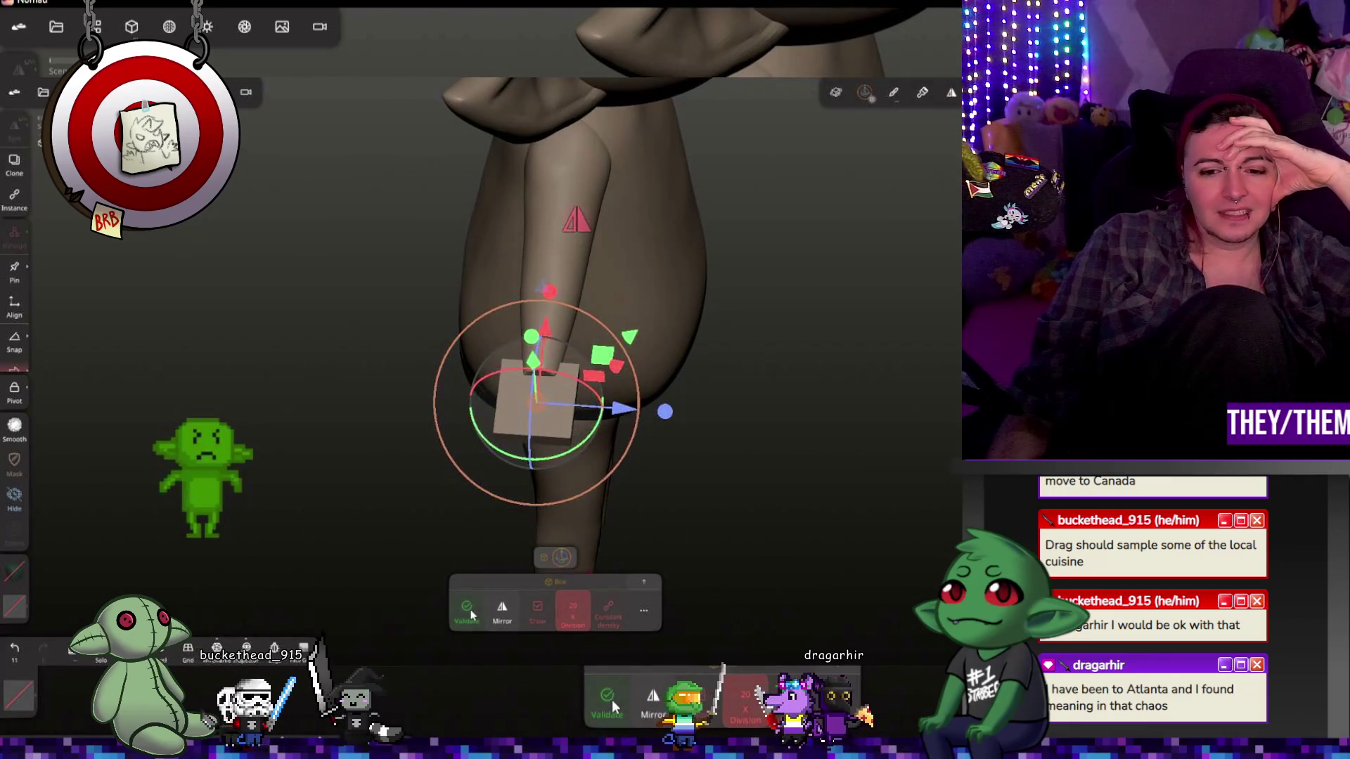
Step: Raise the box's post subdivision to 2 and validate the shape
left_click(559, 582)
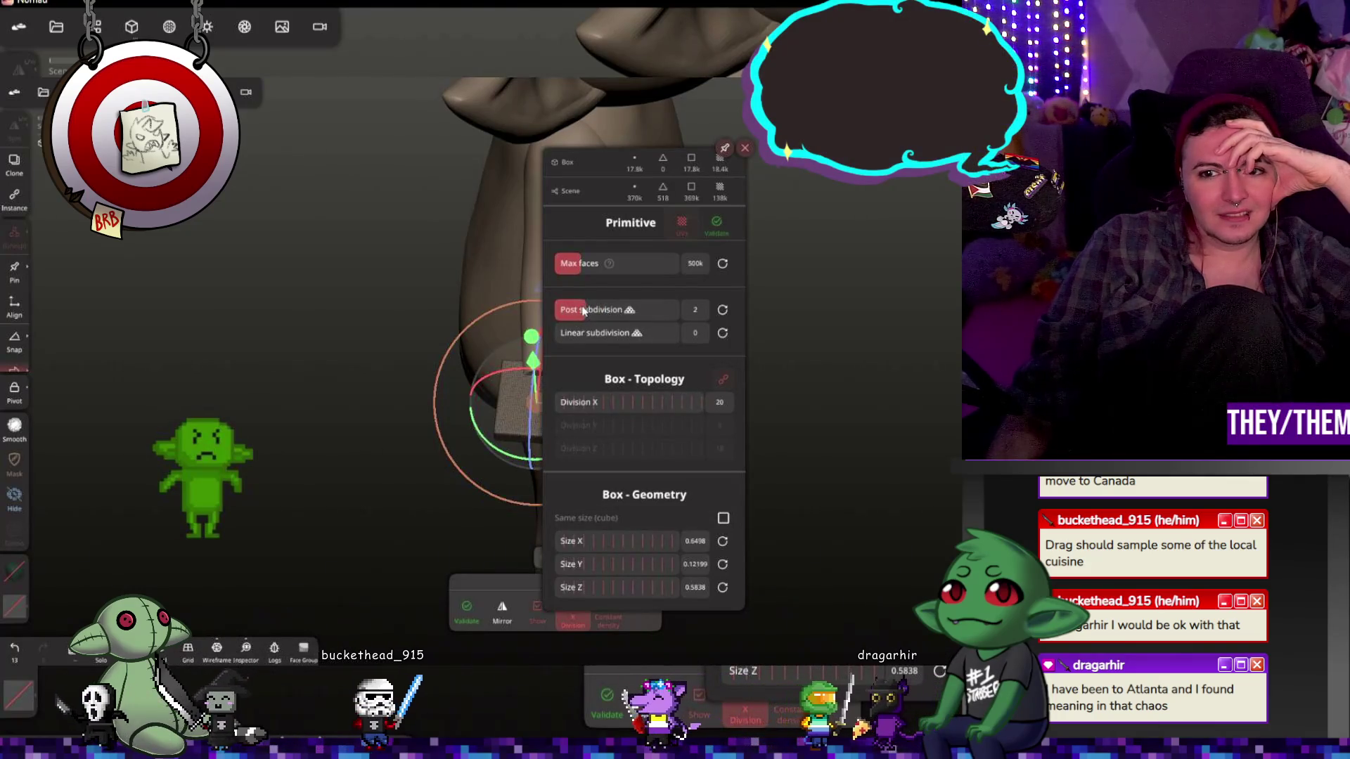
left_click(617, 316)
left_click(801, 356)
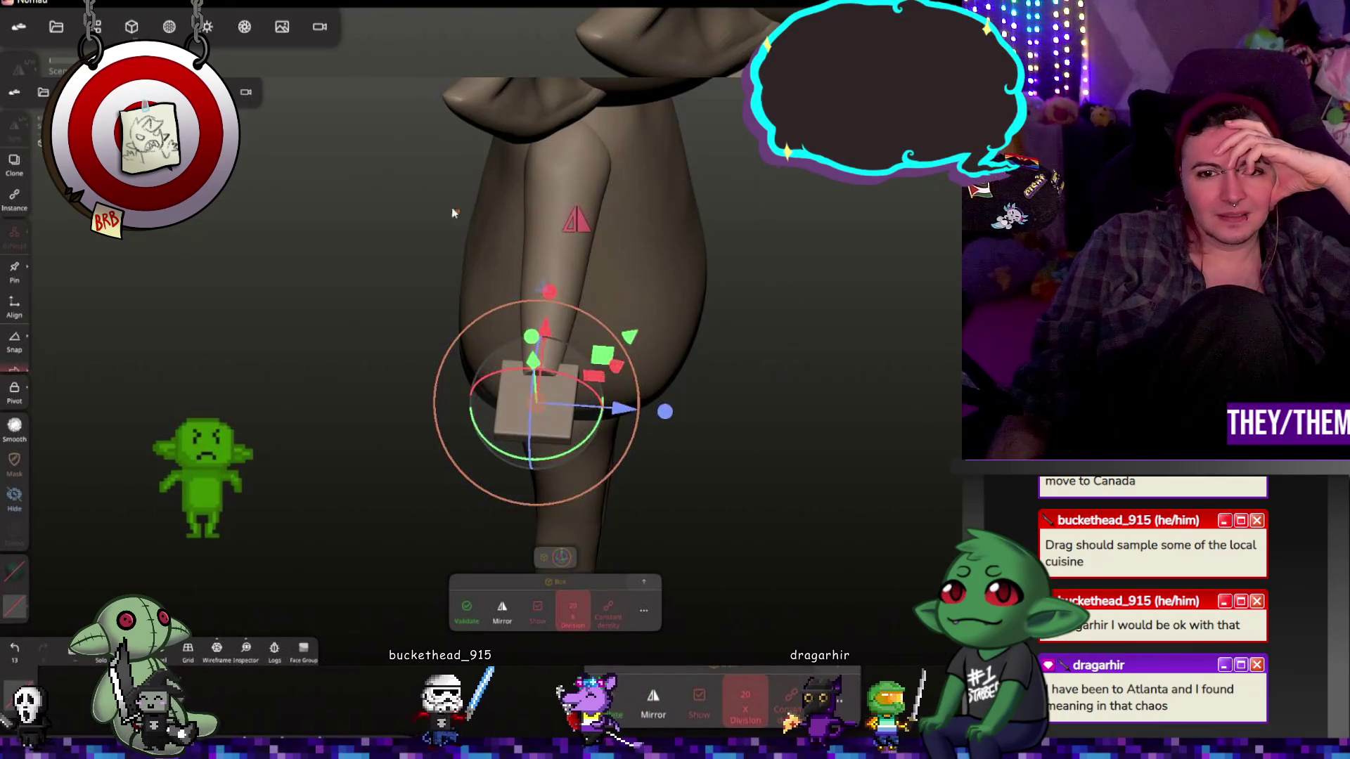
left_click(480, 606)
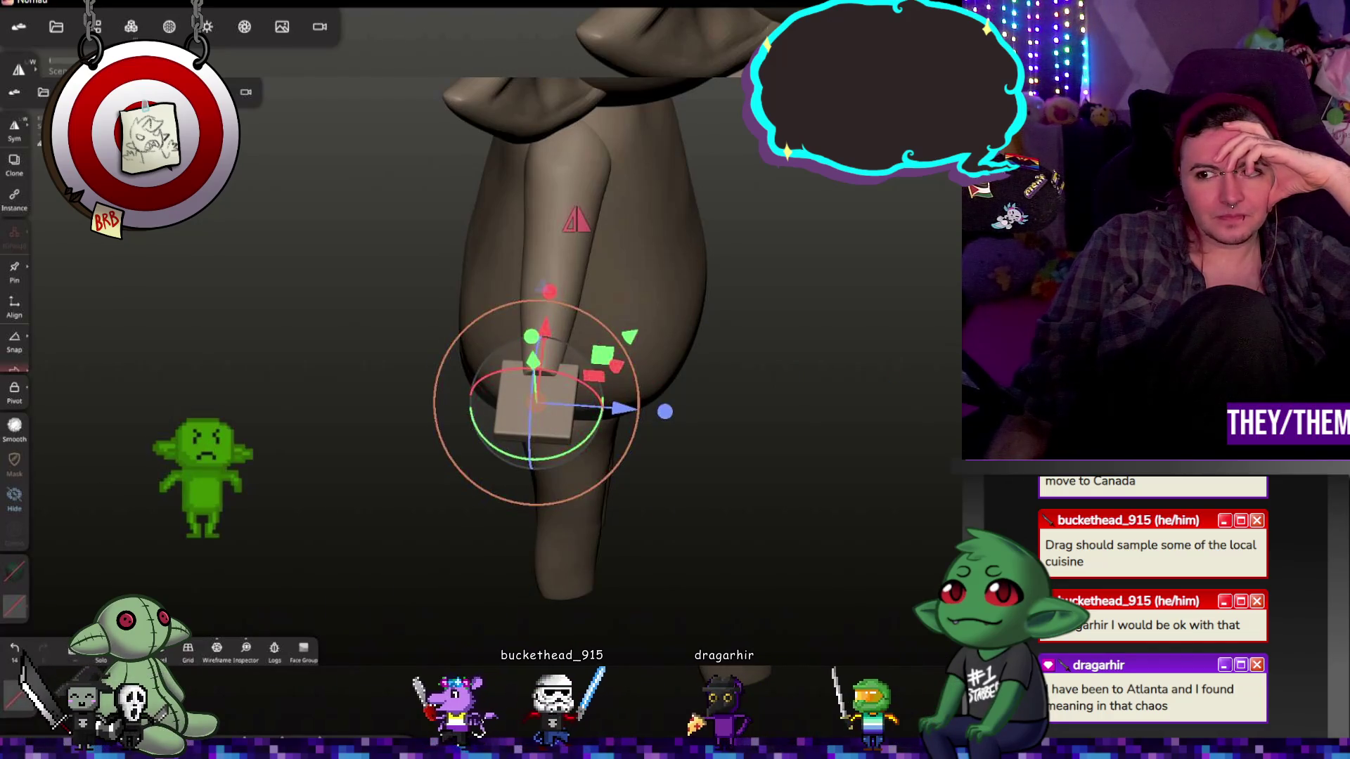
left_click(948, 302)
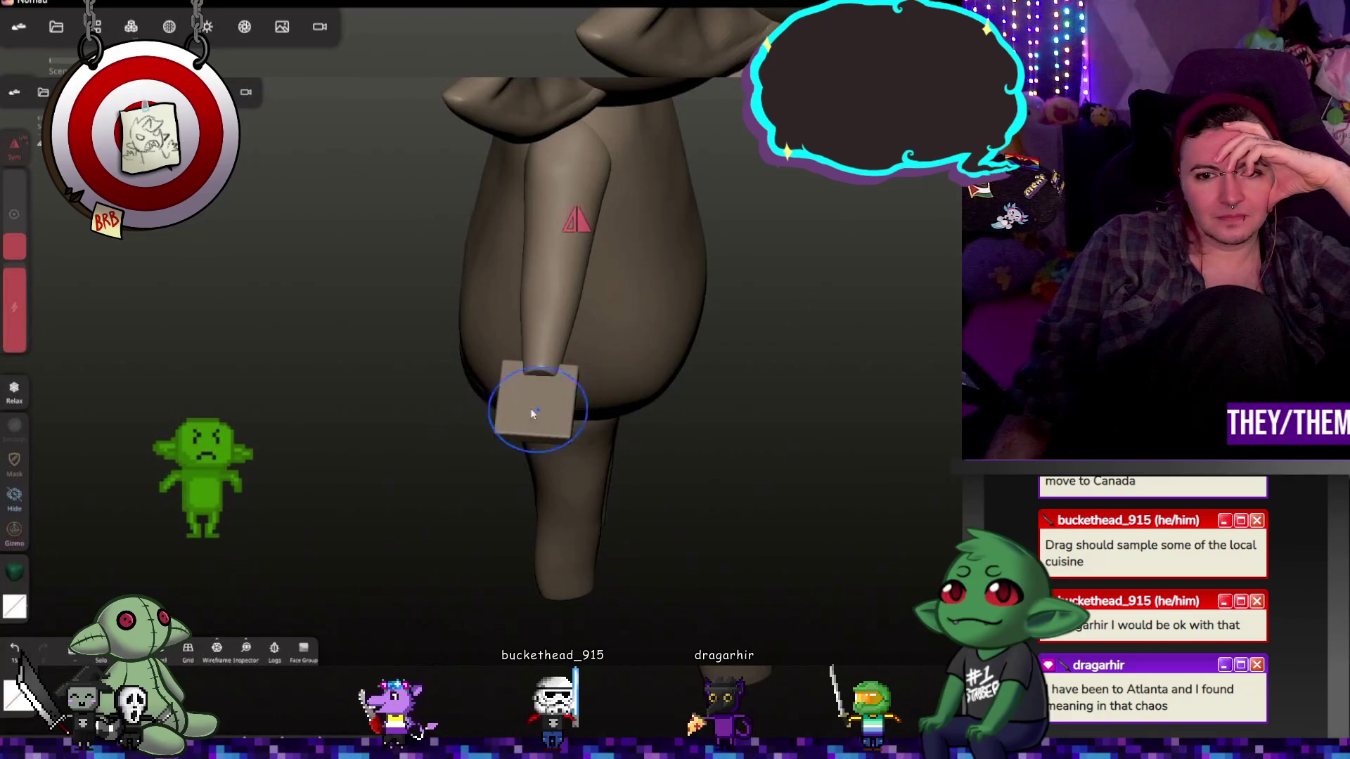
Step: Sculpt along the edges of the box-block hand, including its lower edge
right_click_drag(542, 415, 741, 407)
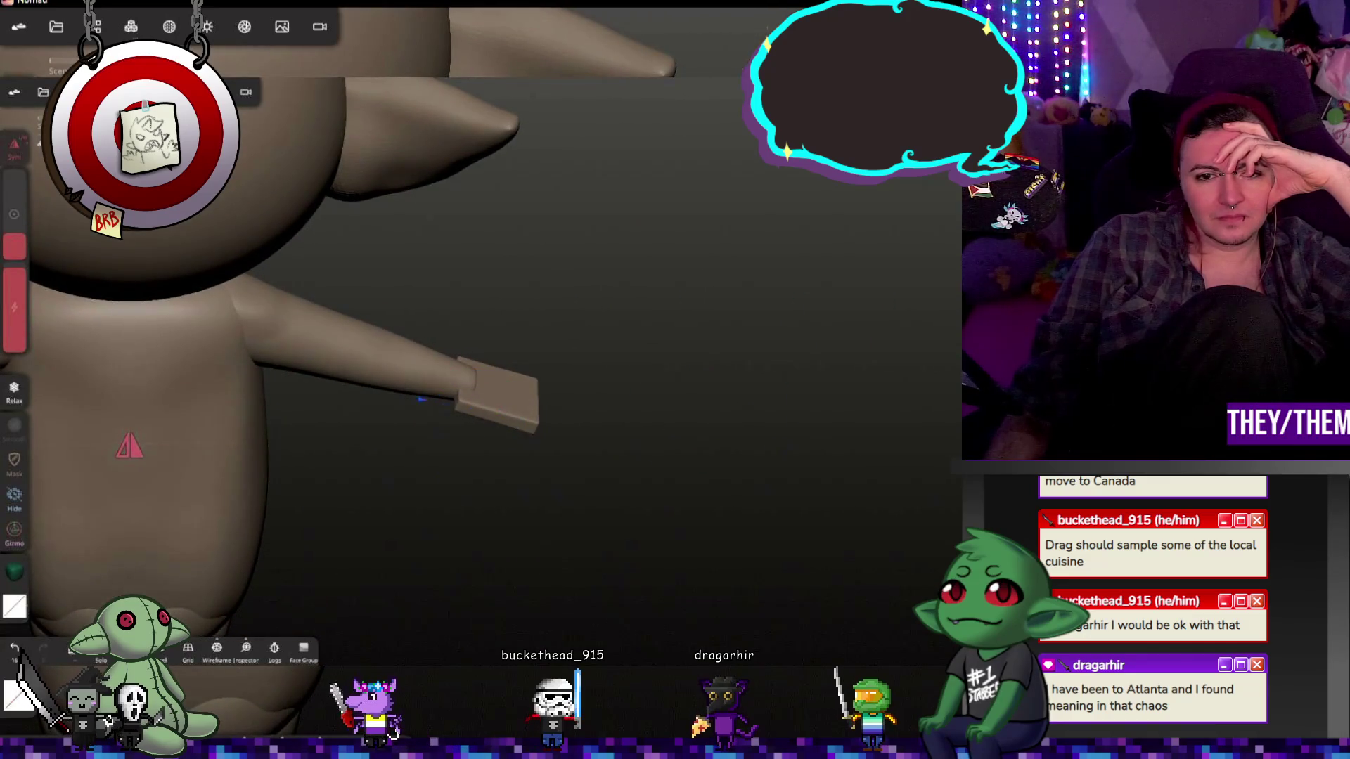
right_click_drag(639, 367, 485, 412)
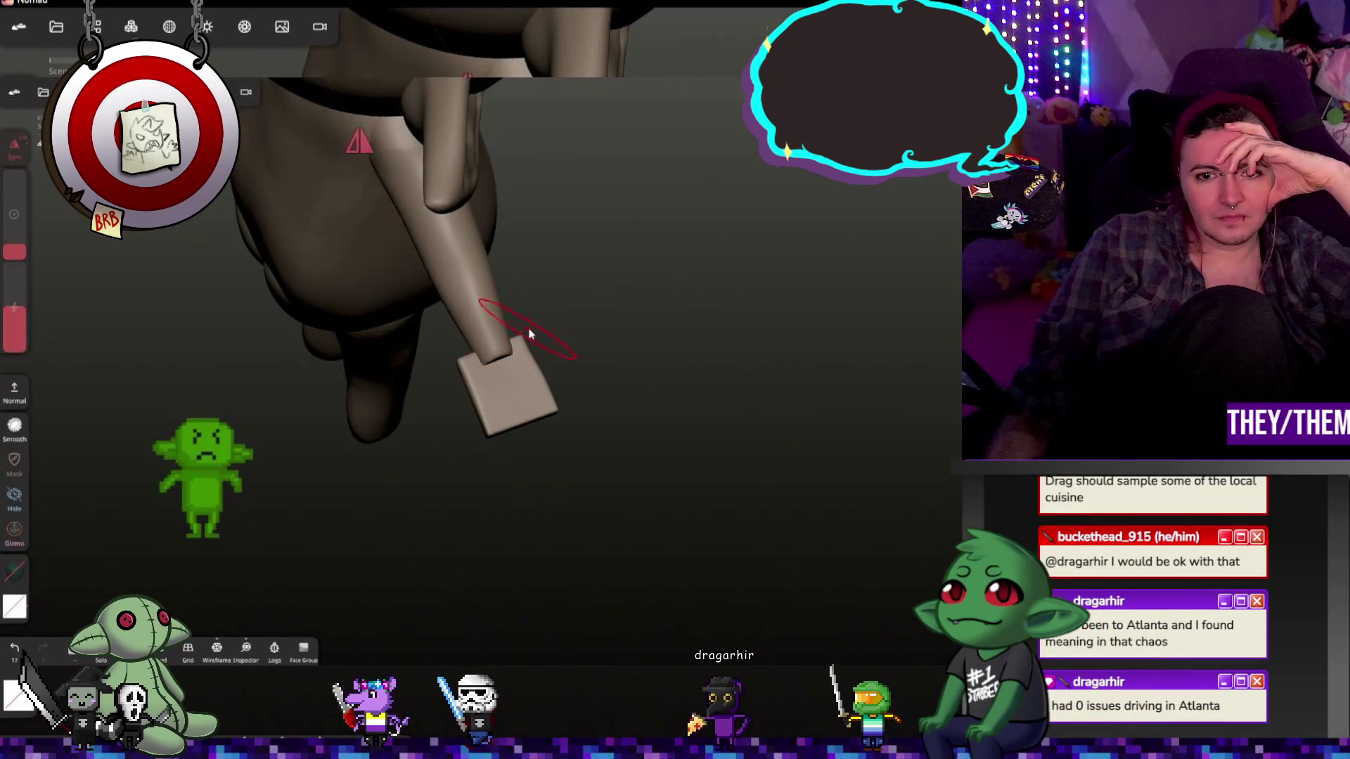
right_click_drag(621, 325, 518, 338)
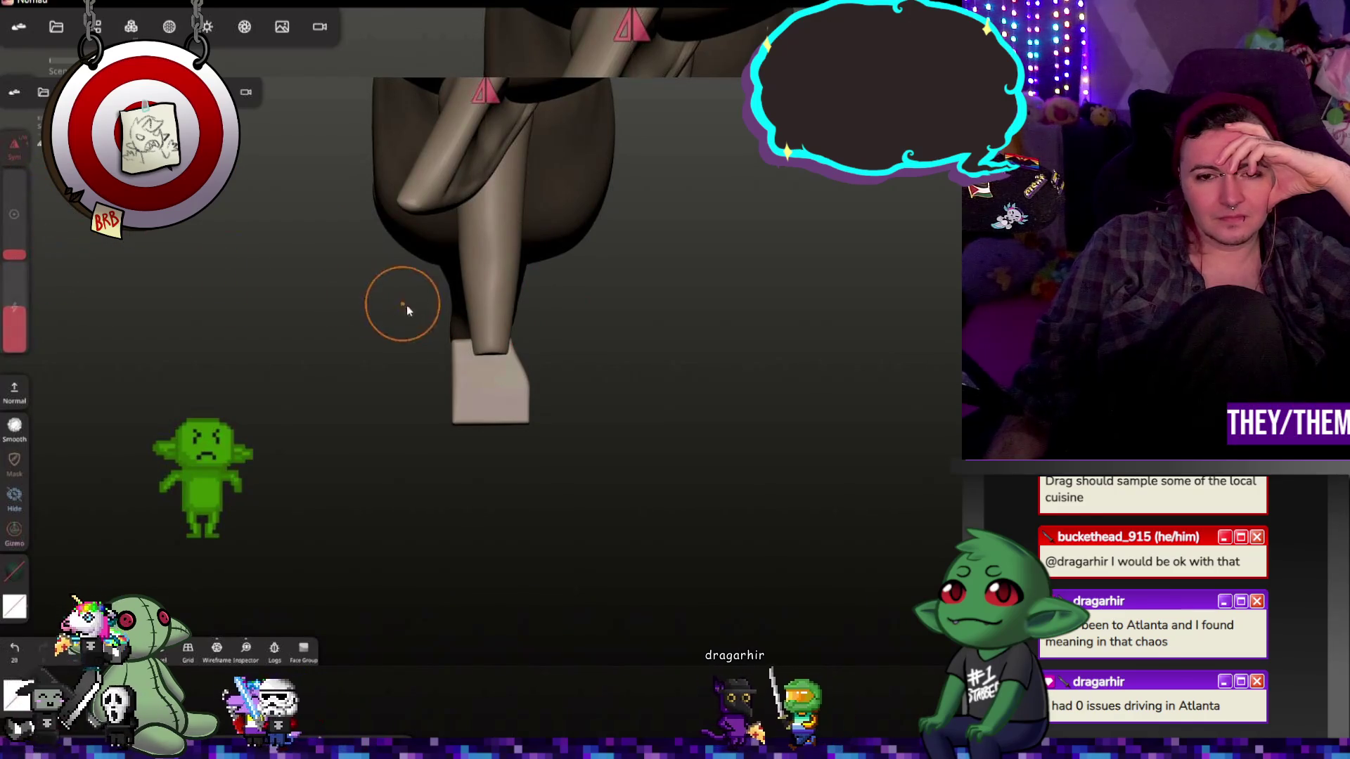
left_click(529, 380)
right_click_drag(439, 339, 449, 374)
left_click(448, 374)
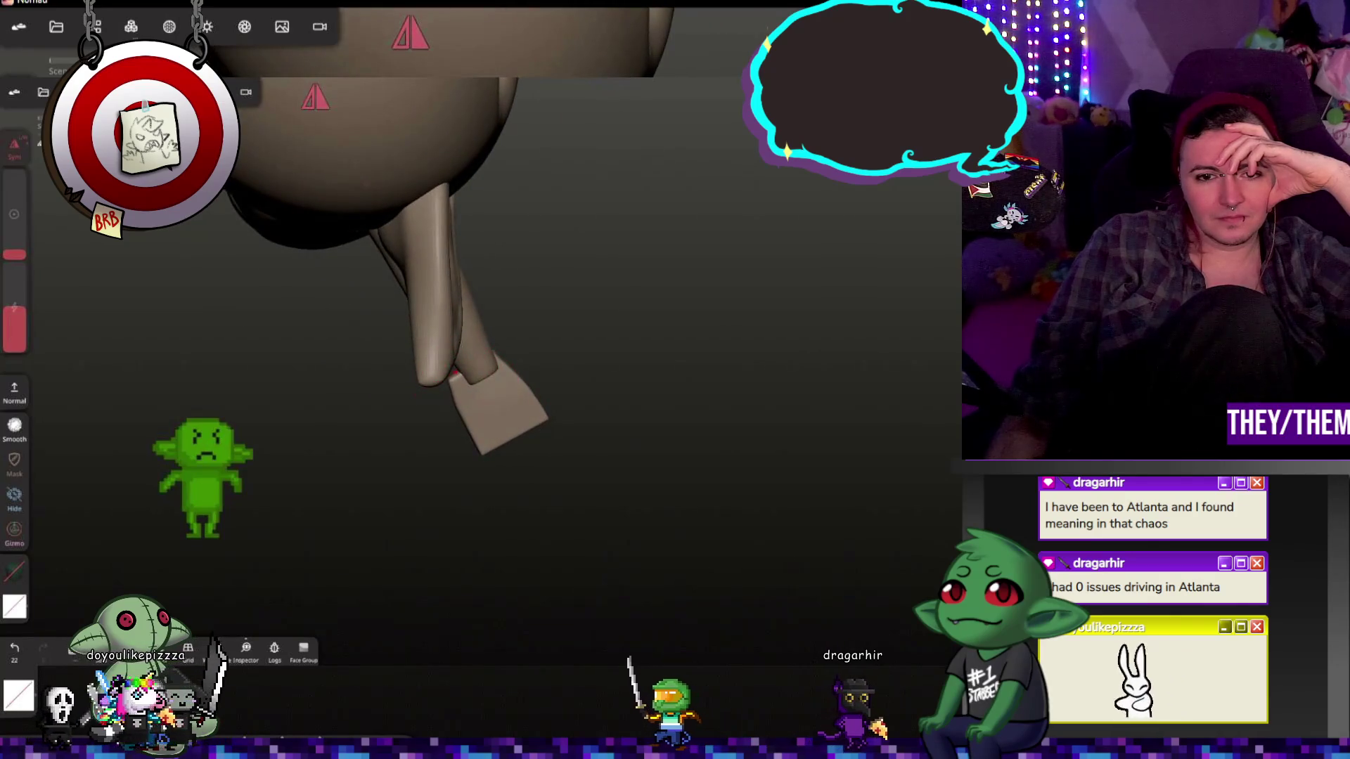
left_click(464, 364)
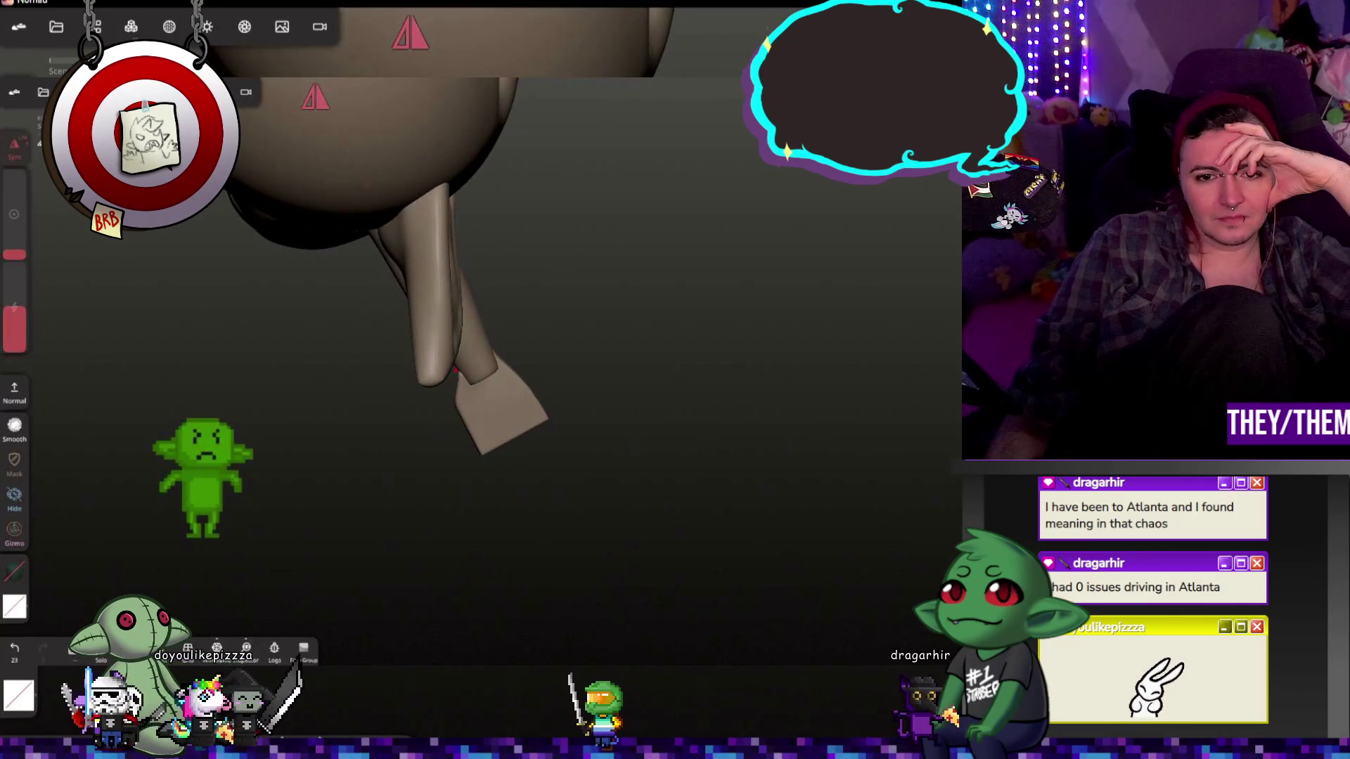
left_click(473, 423)
right_click_drag(474, 423, 462, 416)
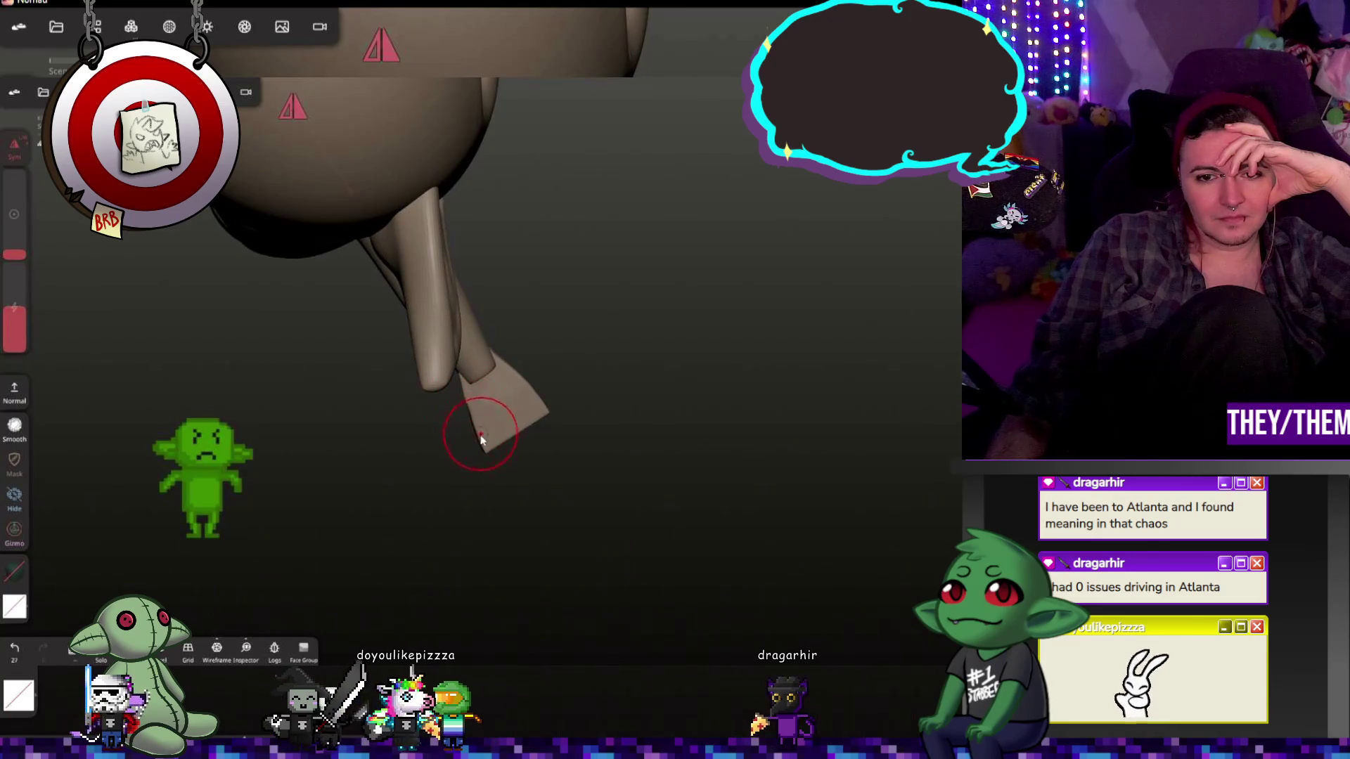
Step: Sculpt strokes along the wrist and hand tip from new viewing angles
mouse_move(813, 385)
right_mouse_down()
mouse_move(525, 340)
mouse_move(571, 374)
right_mouse_up()
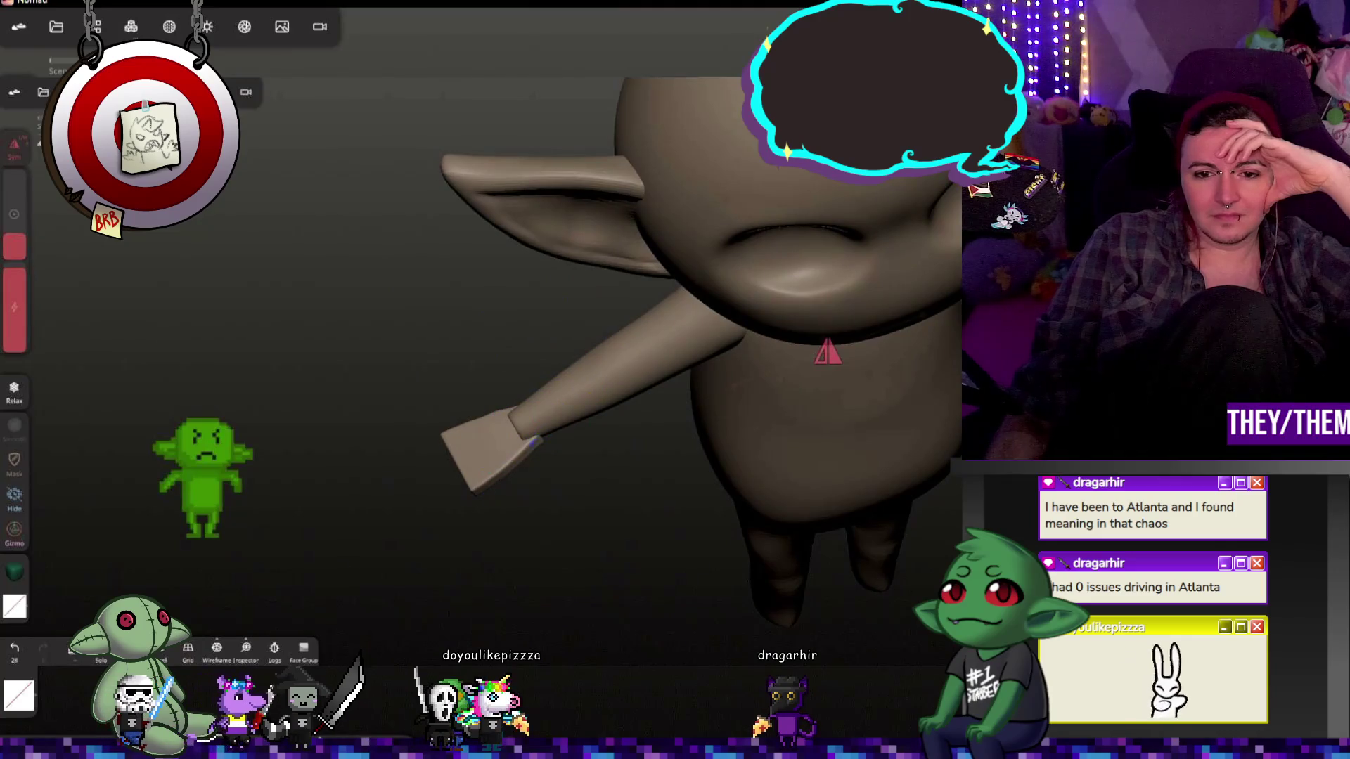
right_click_drag(543, 473, 800, 417)
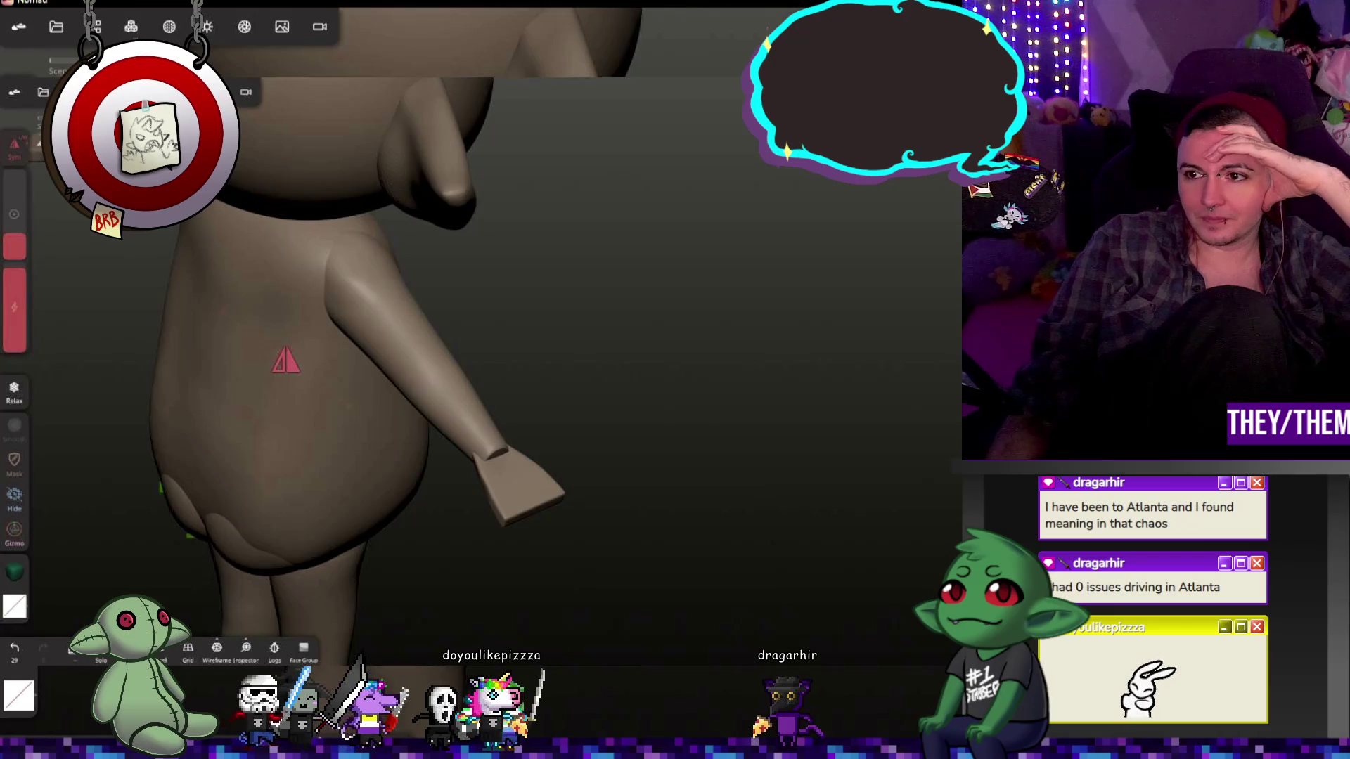
mouse_move(738, 399)
right_mouse_down()
mouse_move(723, 376)
mouse_move(511, 469)
mouse_move(579, 508)
right_mouse_up()
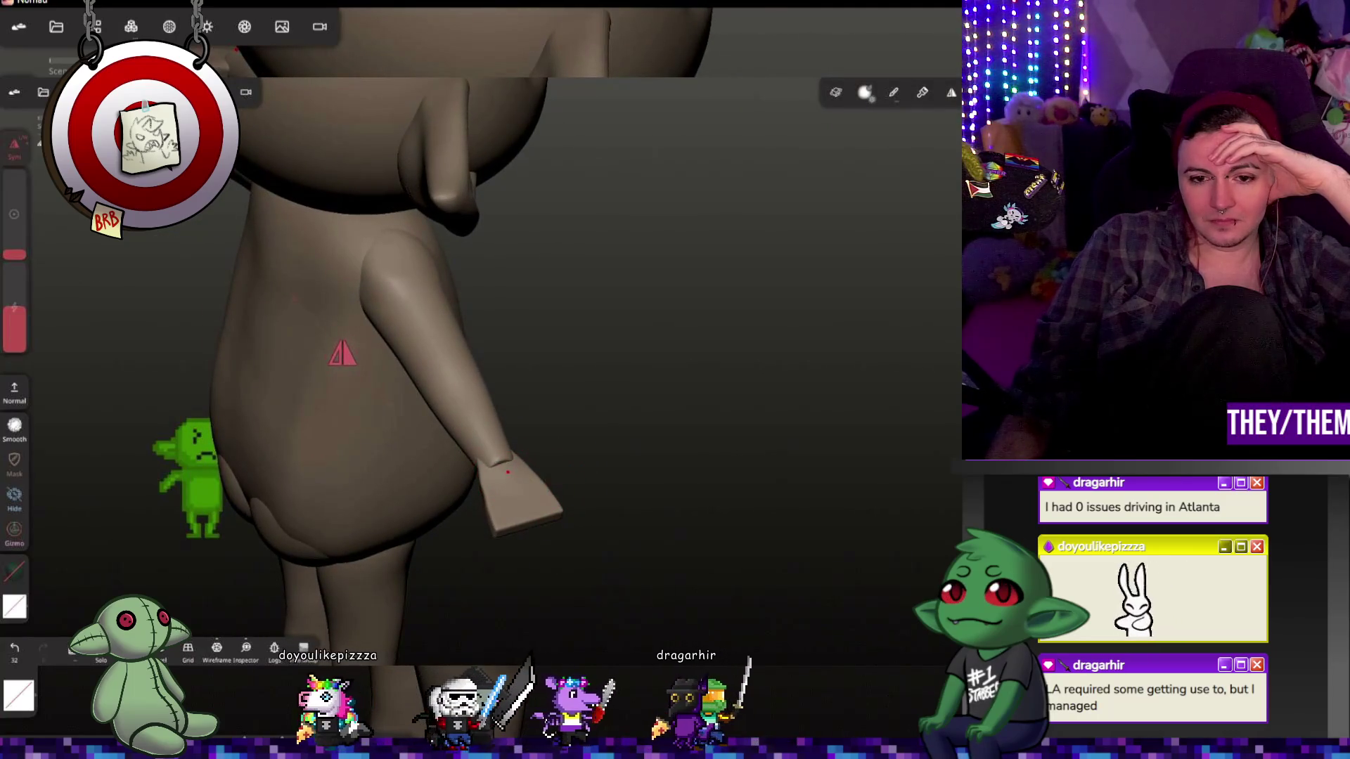
left_click_drag(508, 472, 499, 458)
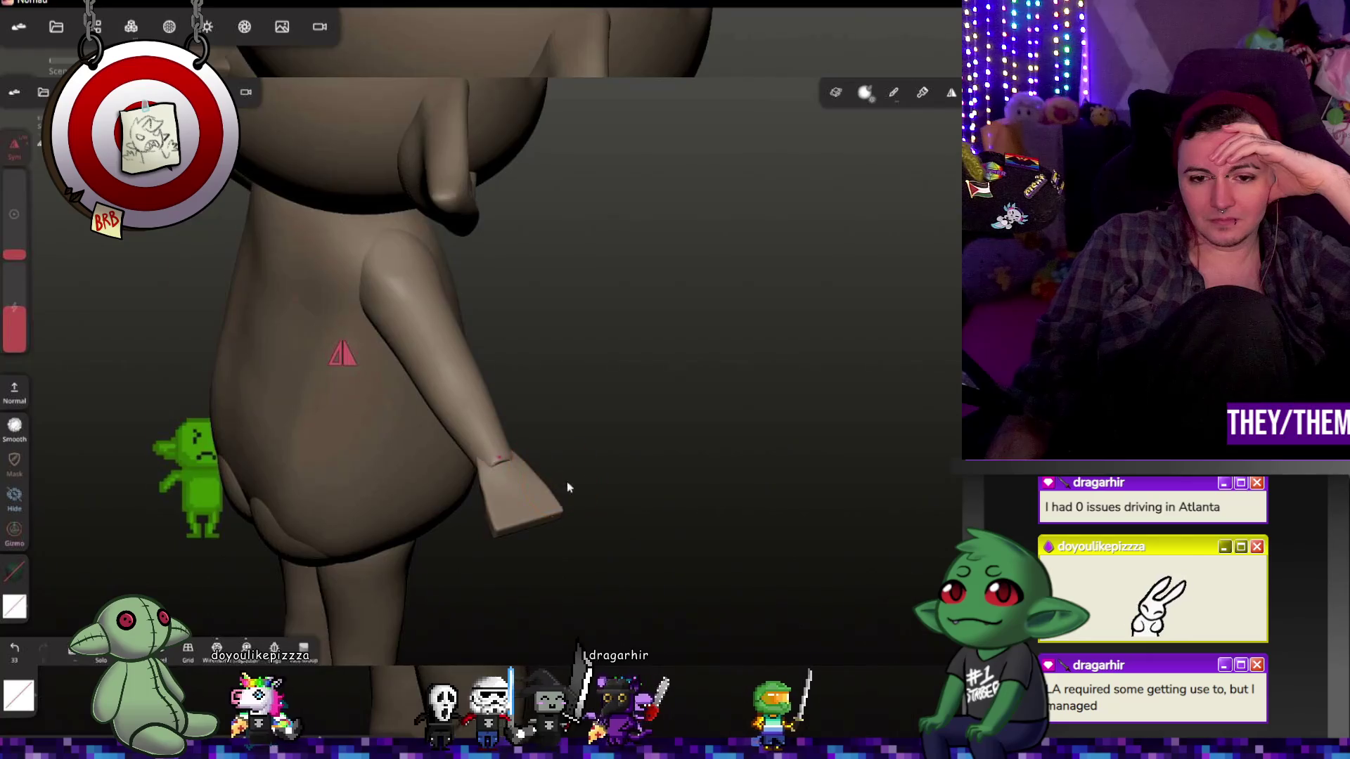
right_click_drag(562, 487, 740, 335)
left_click(492, 481)
mouse_move(493, 482)
right_mouse_down()
mouse_move(527, 533)
mouse_move(503, 475)
right_mouse_up()
left_click(504, 476)
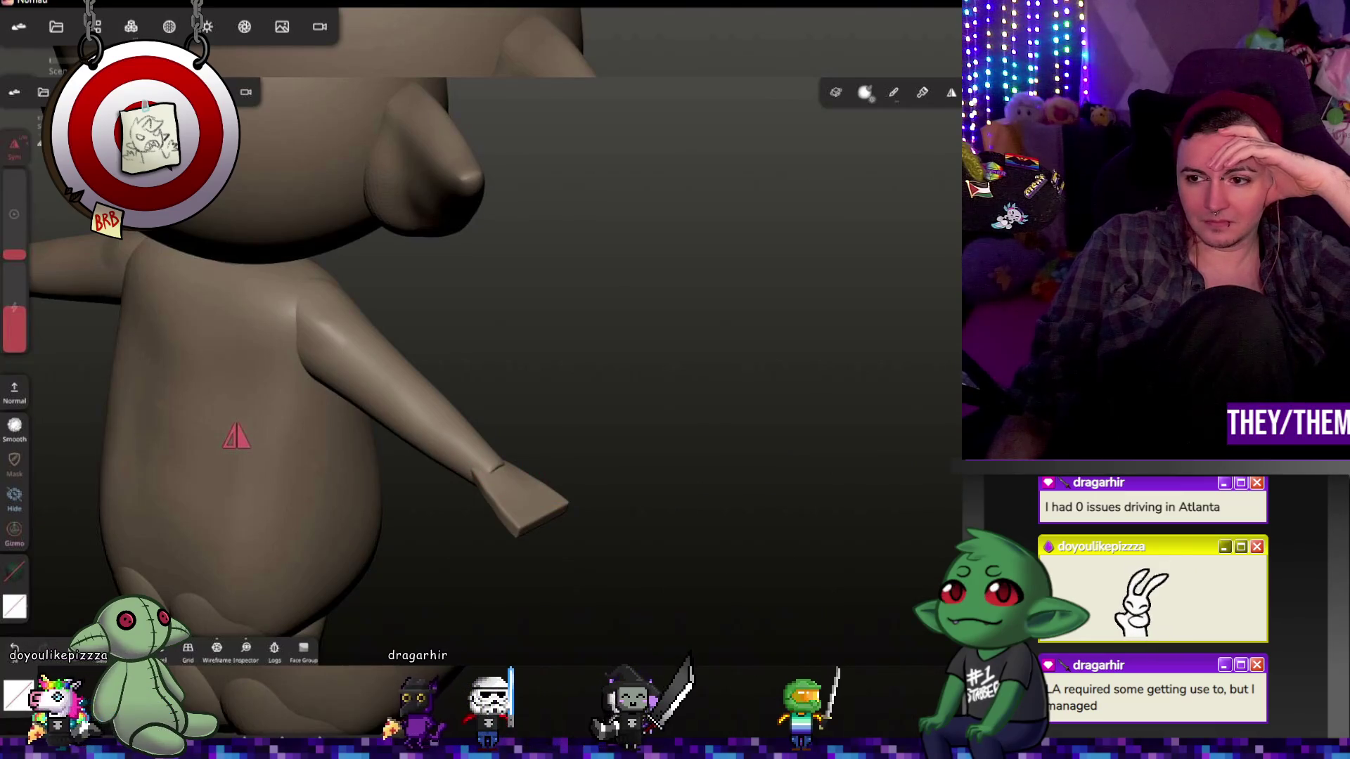
Step: With a smaller Sub brush, dab a cluster of small dents into the hand tip
key("ctrl")
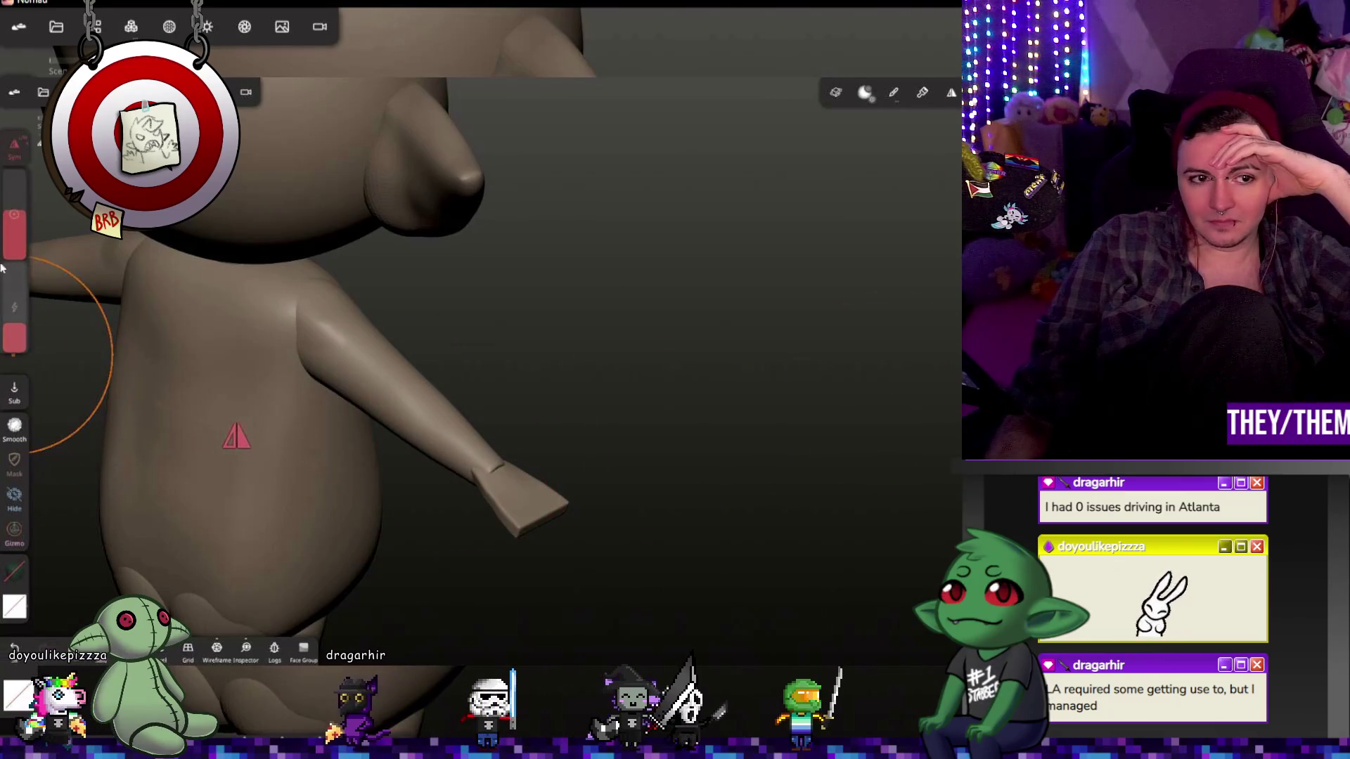
left_click_drag(21, 225, 9, 327)
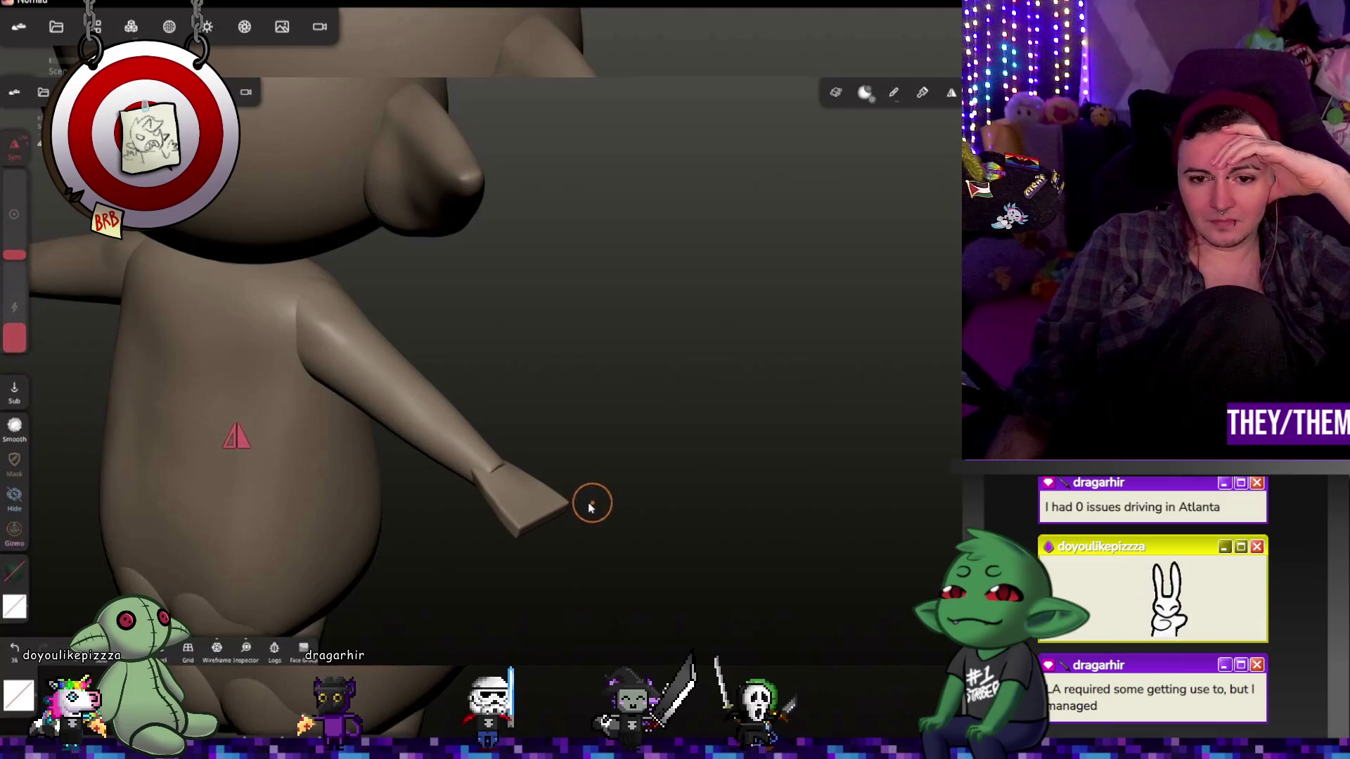
left_click(495, 478)
left_click(491, 470)
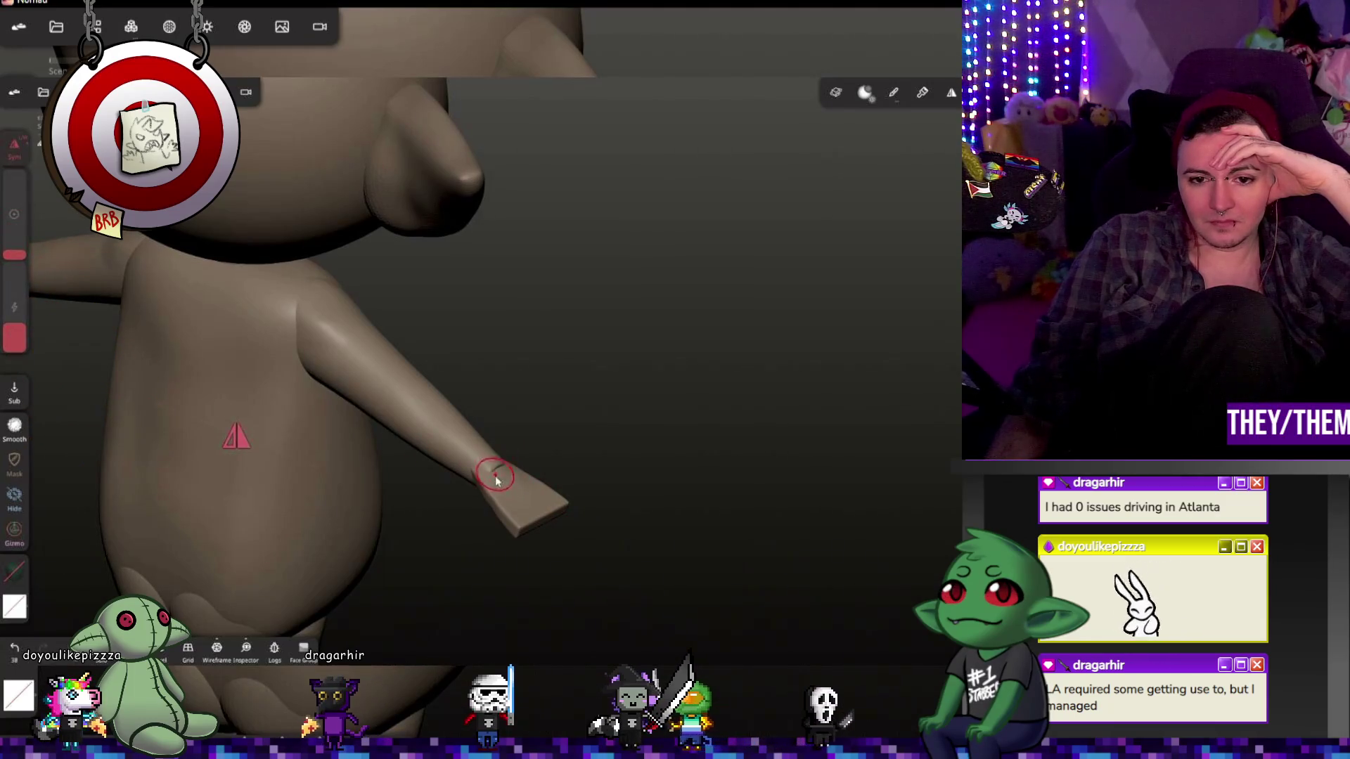
left_click(485, 470)
left_click(500, 467)
left_click(506, 475)
left_click(500, 475)
left_click(500, 473)
left_click(513, 471)
mouse_move(632, 485)
left_mouse_down()
mouse_move(687, 494)
mouse_move(731, 295)
left_mouse_up()
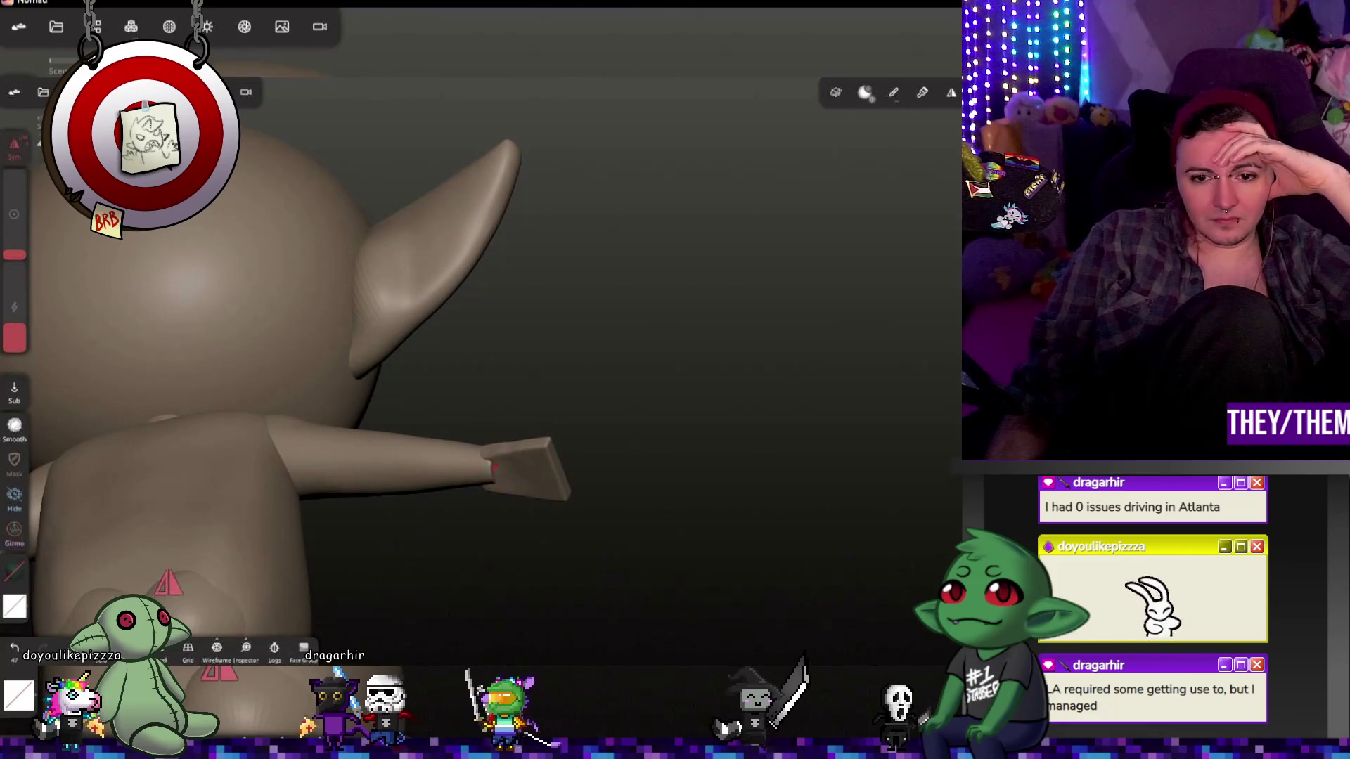
left_click(494, 468)
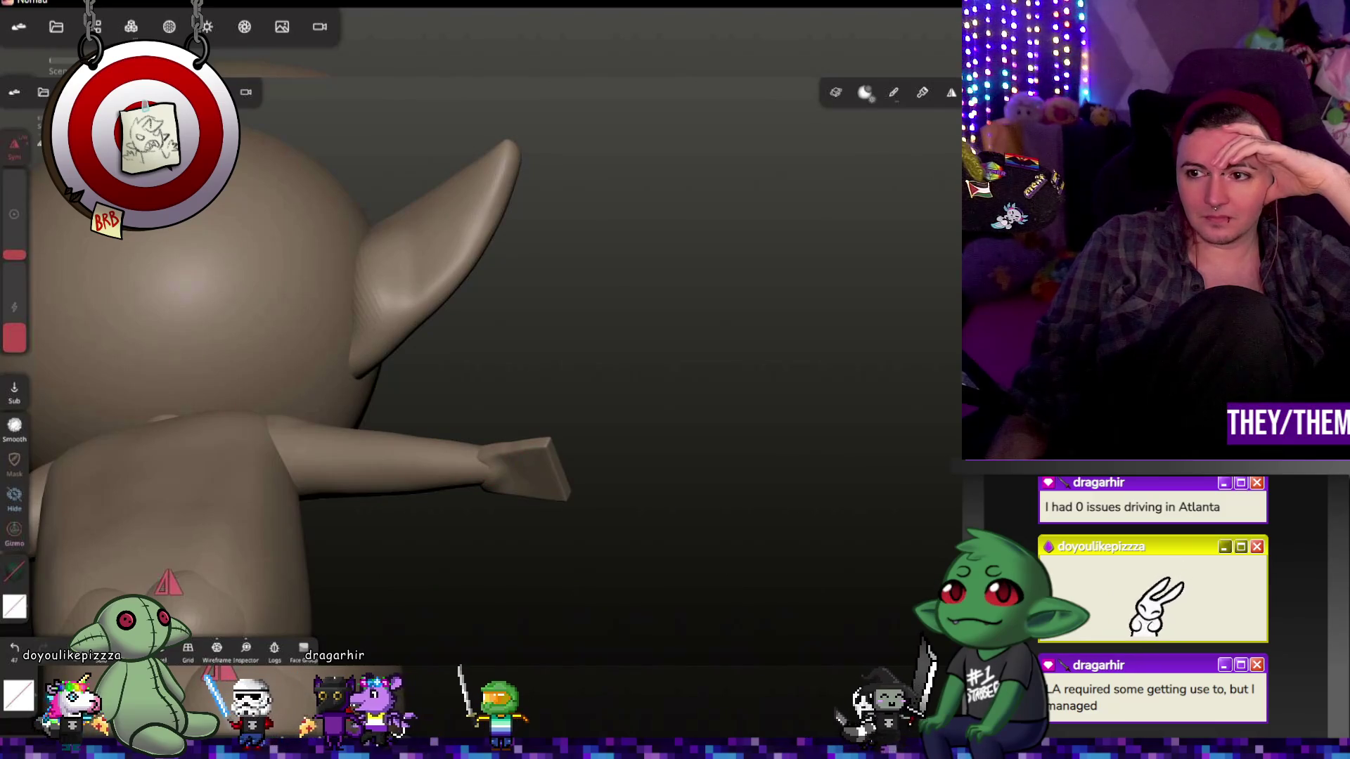
Step: Relax the surface around the hand tip and orbit to review the arm
left_click(467, 461, "shift")
left_click_drag(467, 461, 515, 452)
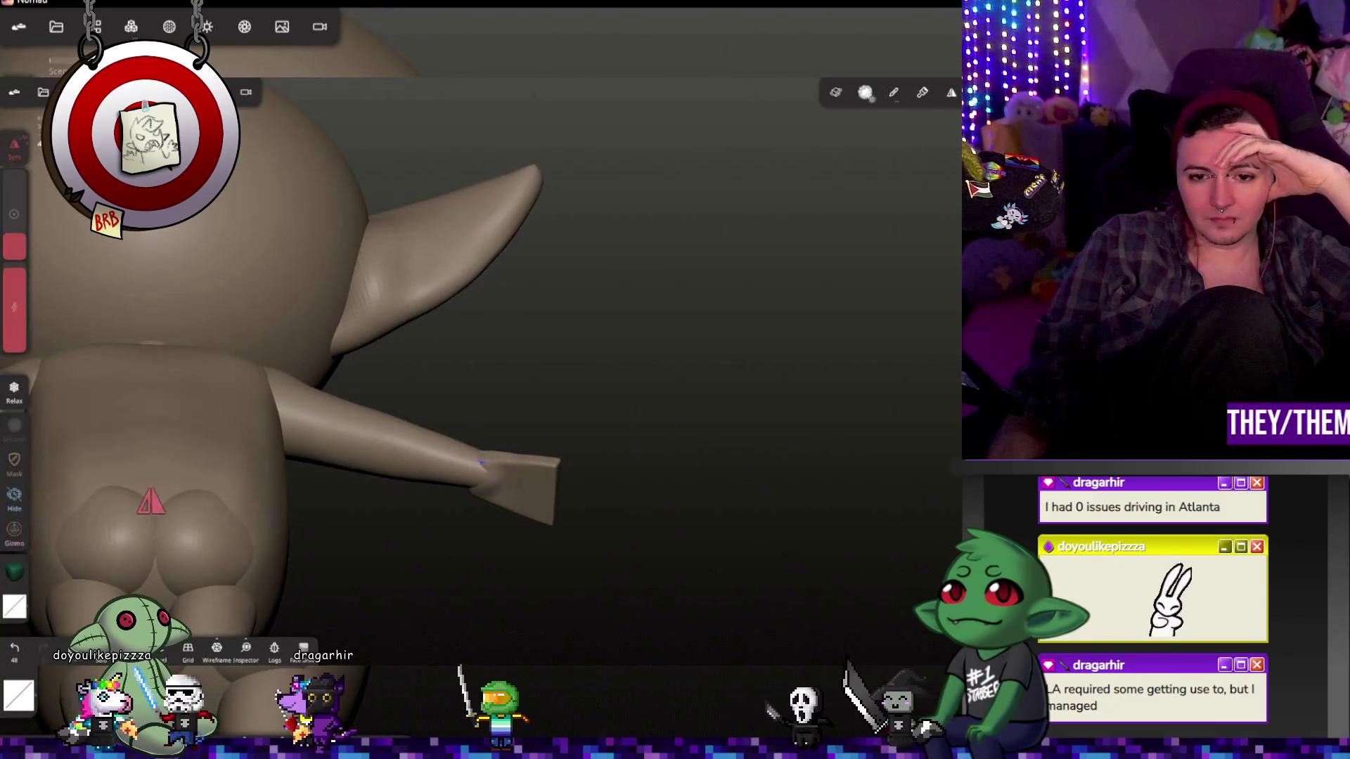
left_click_drag(672, 422, 605, 691)
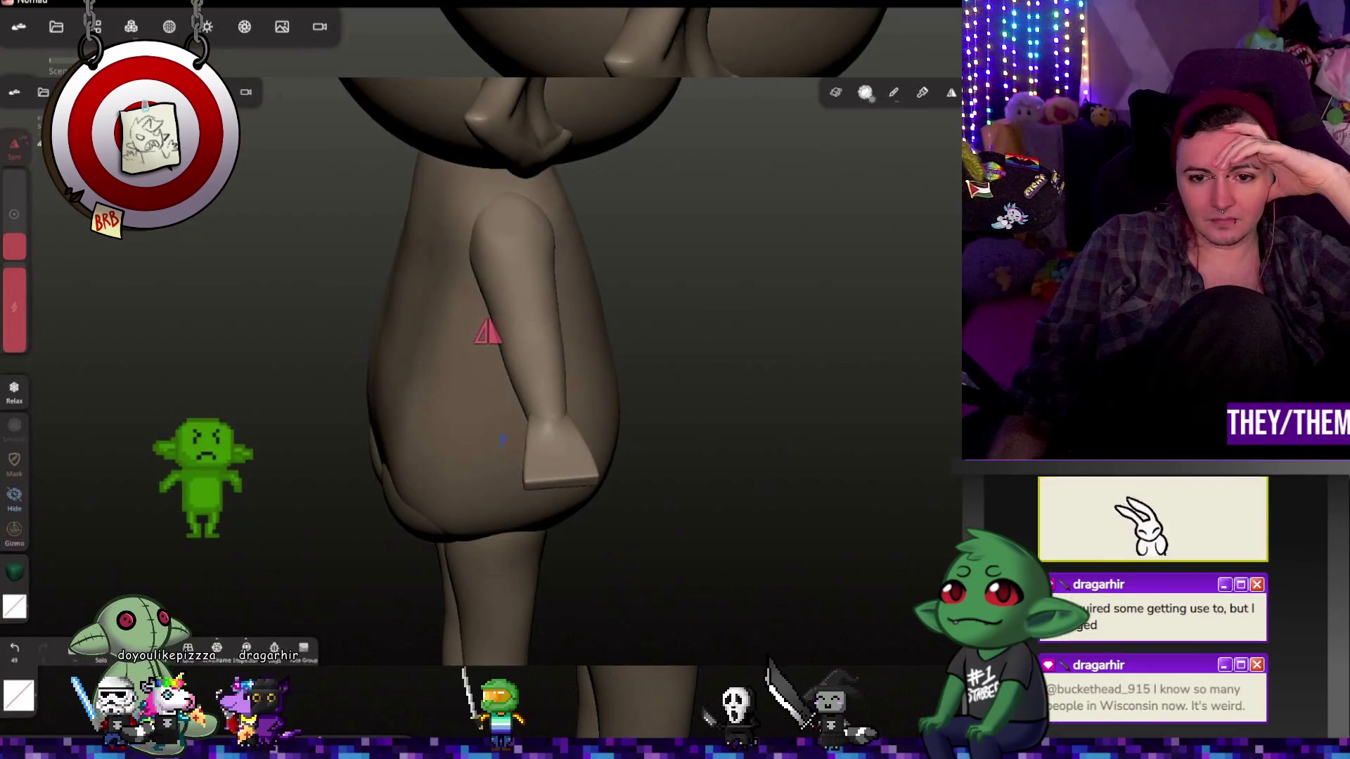
scroll(599, 520, "up", 5)
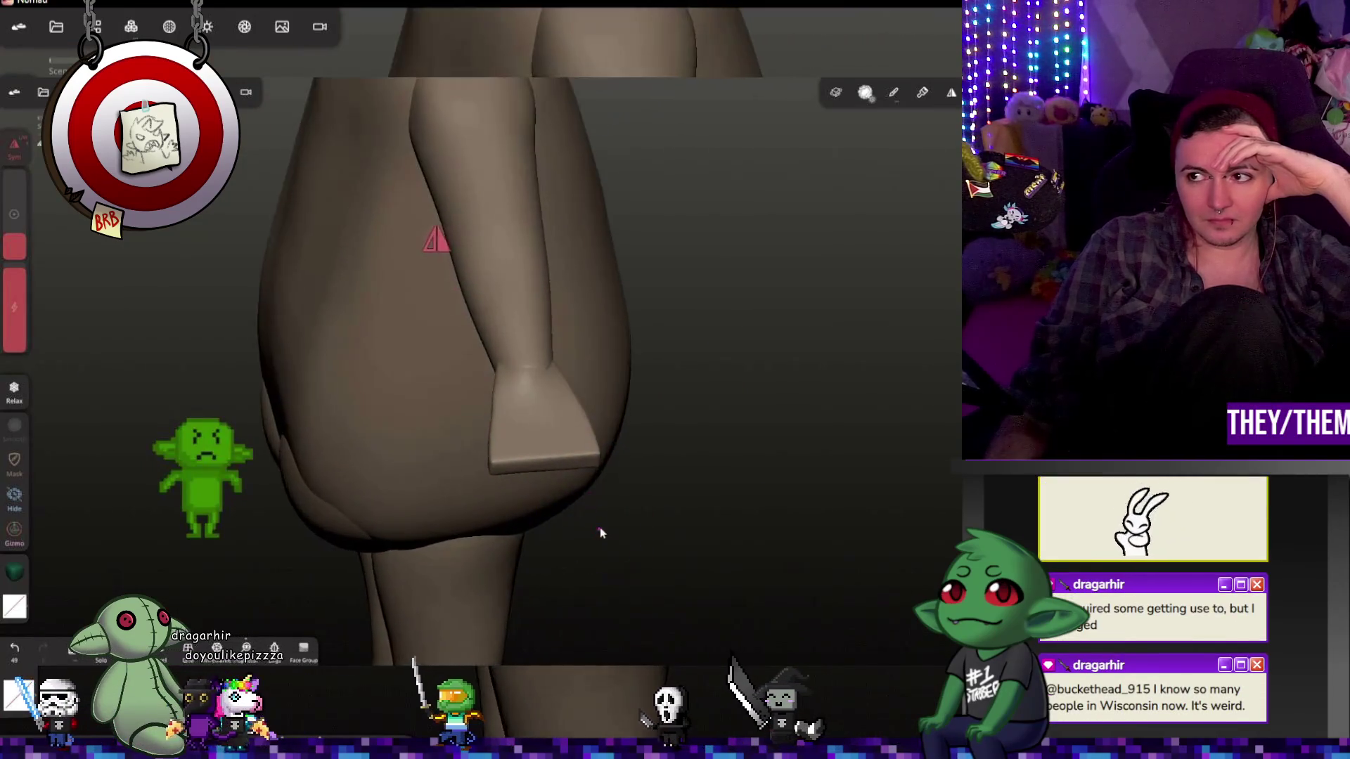
mouse_move(601, 504)
left_mouse_down()
mouse_move(669, 458)
mouse_move(753, 442)
mouse_move(661, 450)
mouse_move(704, 457)
mouse_move(566, 430)
left_mouse_up()
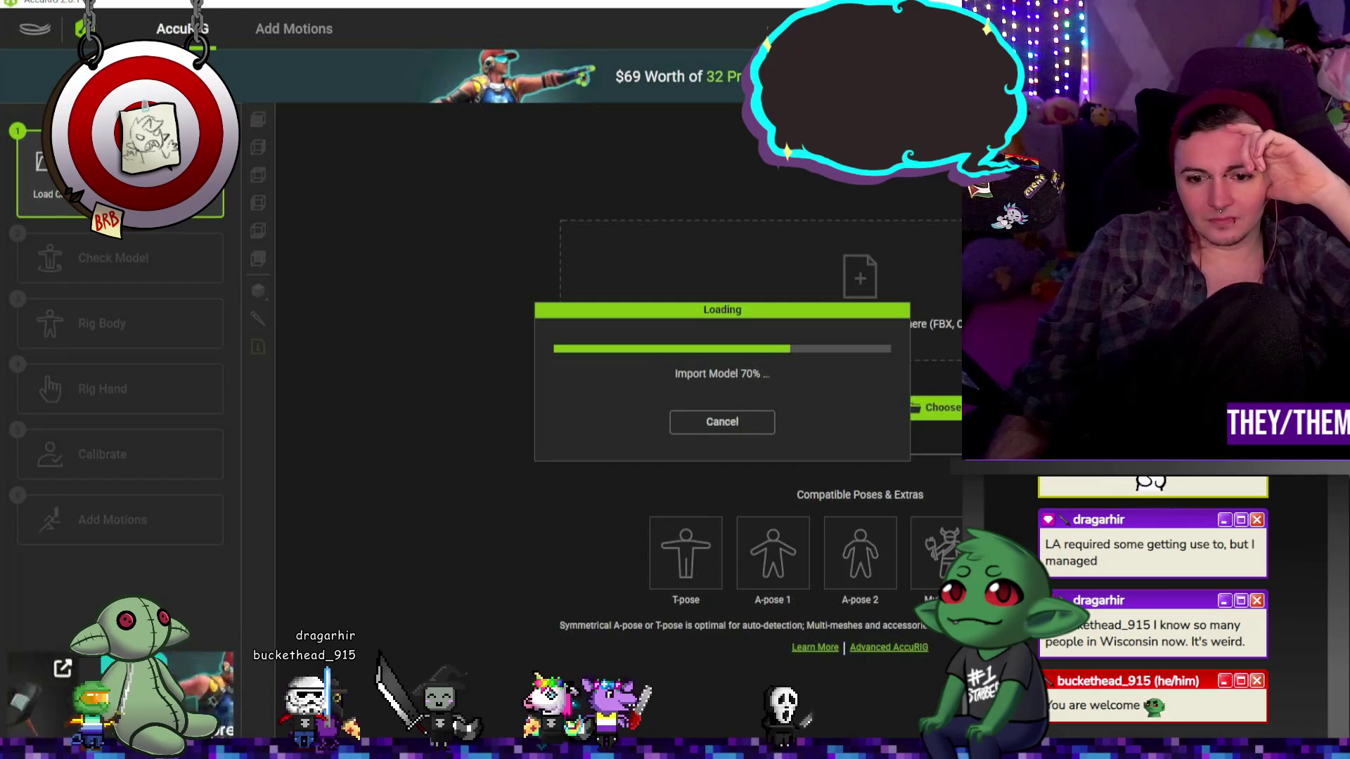
Step: Switch windows and use the Windows Start menu to return to AccuRIG
key("alt+Tab")
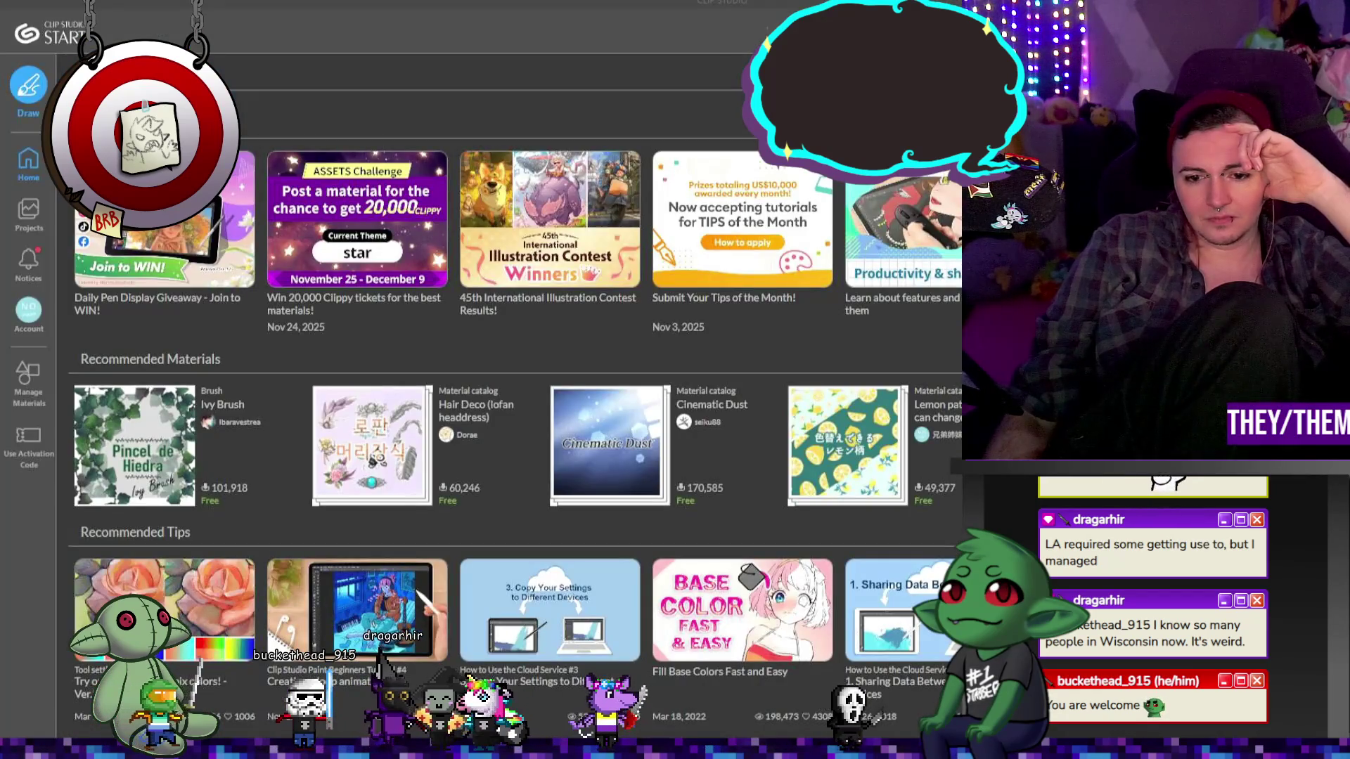
key("super")
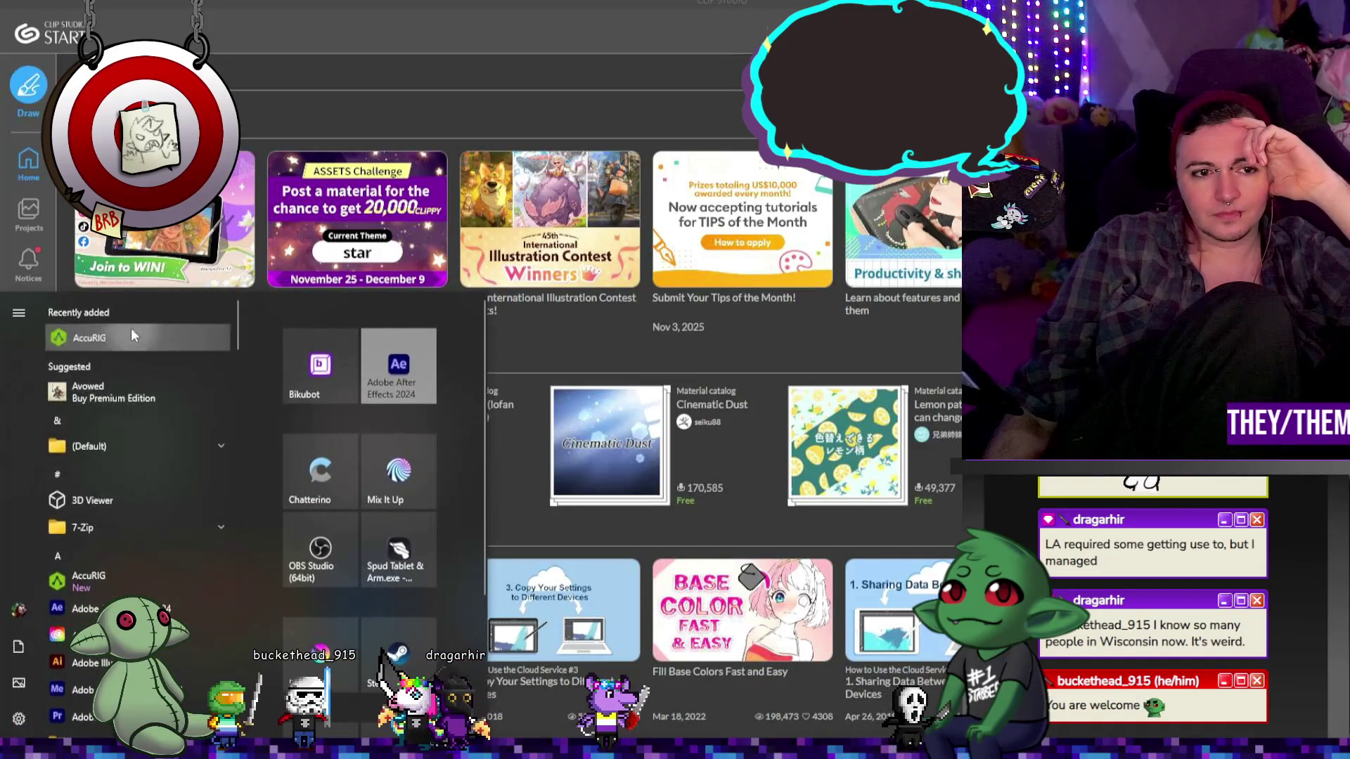
left_click(151, 335)
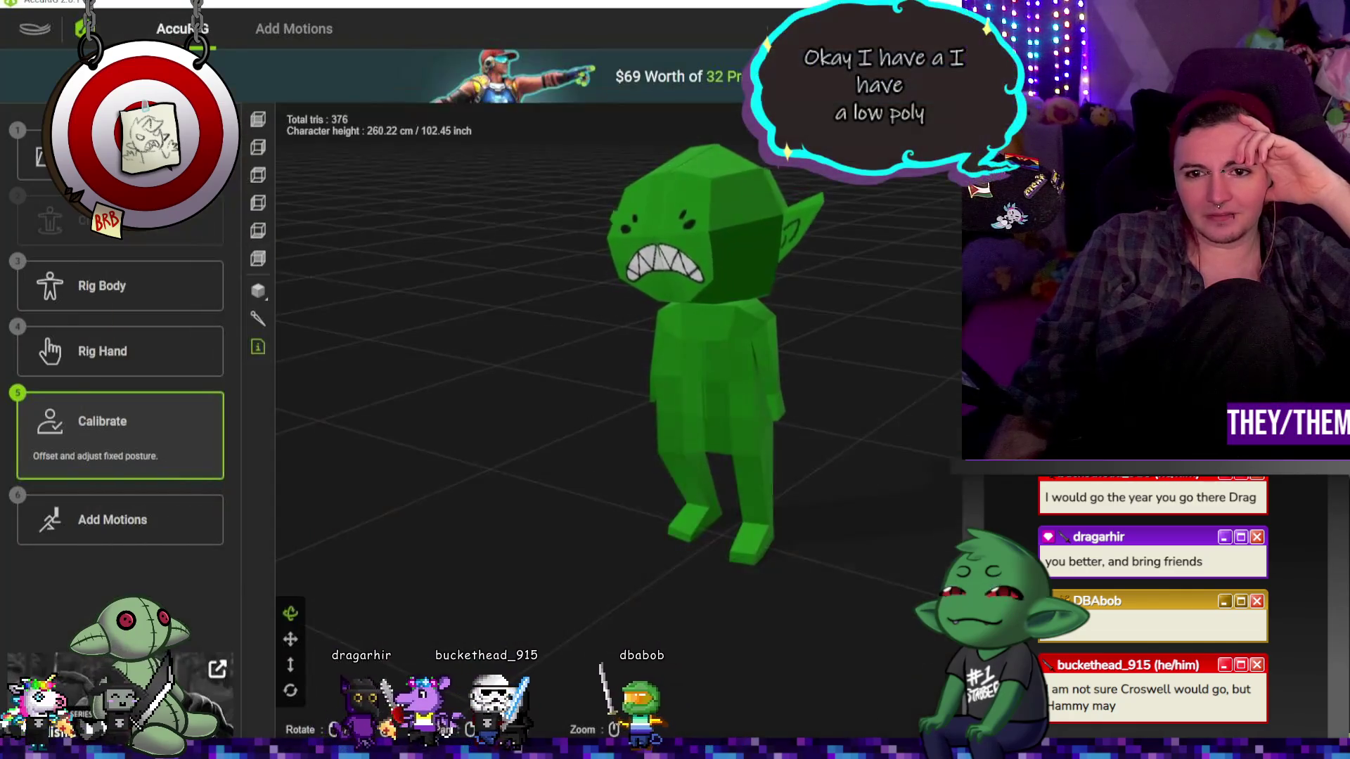
Step: Inspect the calibrated green goblin from several angles, then bring up the Add Motions library with New Releases and Best Sellers
mouse_move(913, 422)
left_mouse_down()
mouse_move(768, 461)
mouse_move(883, 443)
mouse_move(832, 482)
mouse_move(867, 488)
mouse_move(829, 485)
mouse_move(916, 478)
mouse_move(949, 520)
mouse_move(822, 470)
mouse_move(885, 467)
mouse_move(837, 474)
left_mouse_up()
scroll(894, 451, "up", 3)
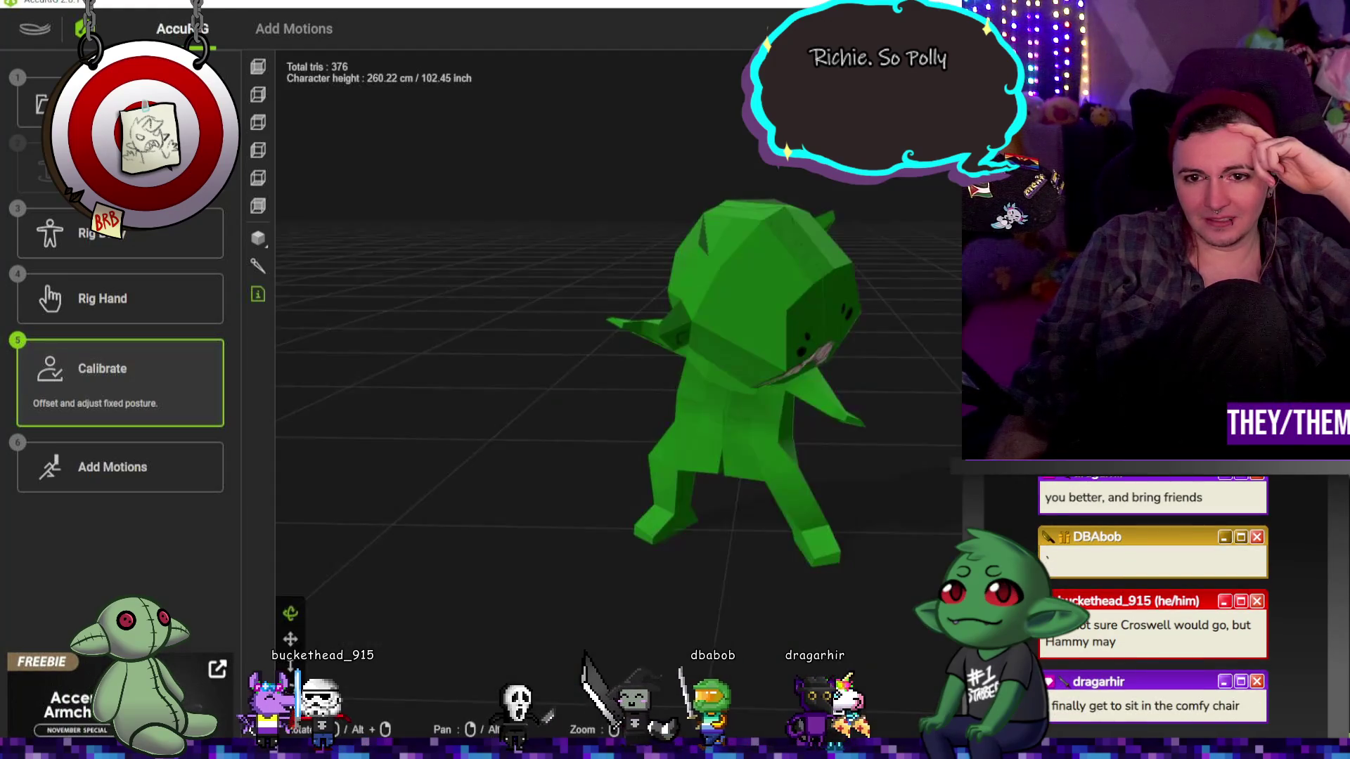
mouse_move(914, 436)
left_mouse_down()
mouse_move(876, 344)
mouse_move(904, 401)
left_mouse_up()
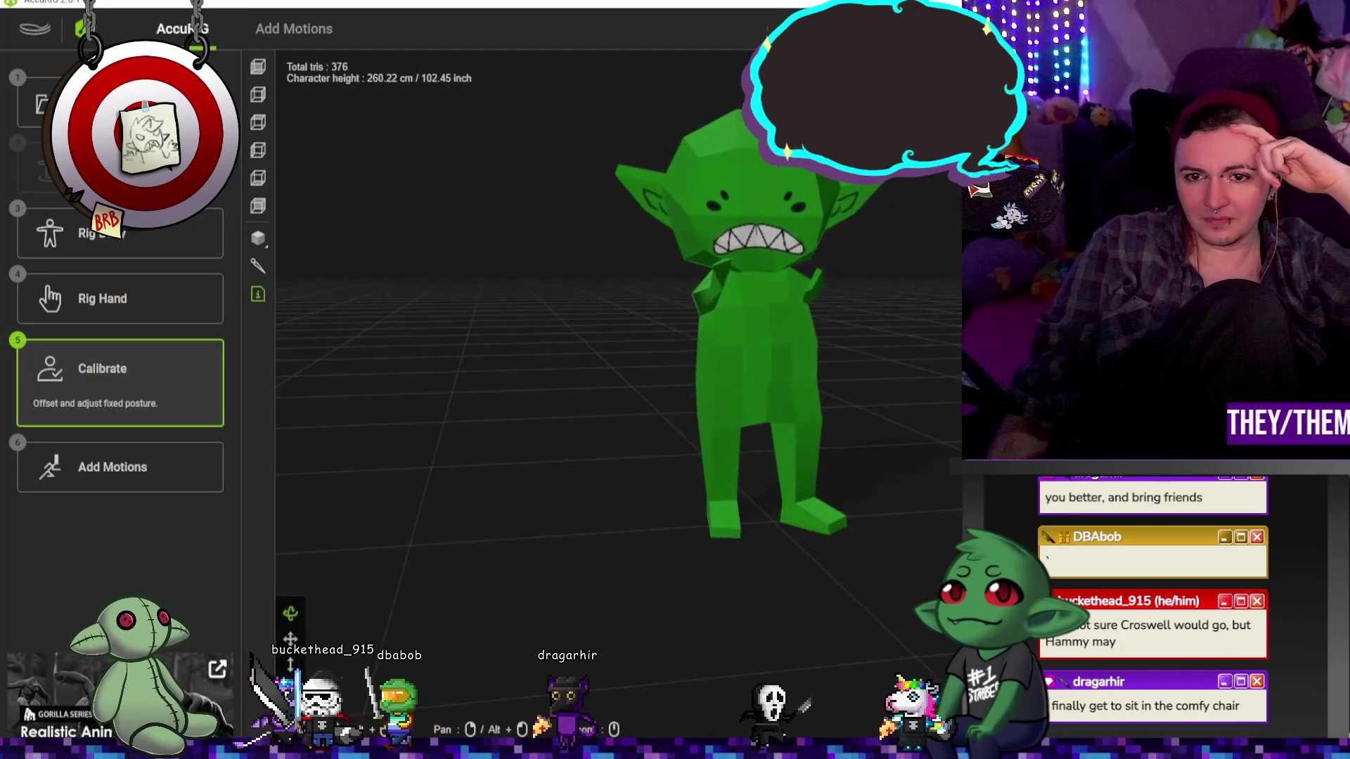
mouse_move(947, 379)
left_mouse_down()
mouse_move(783, 376)
mouse_move(895, 346)
mouse_move(831, 339)
mouse_move(703, 267)
mouse_move(787, 296)
left_mouse_up()
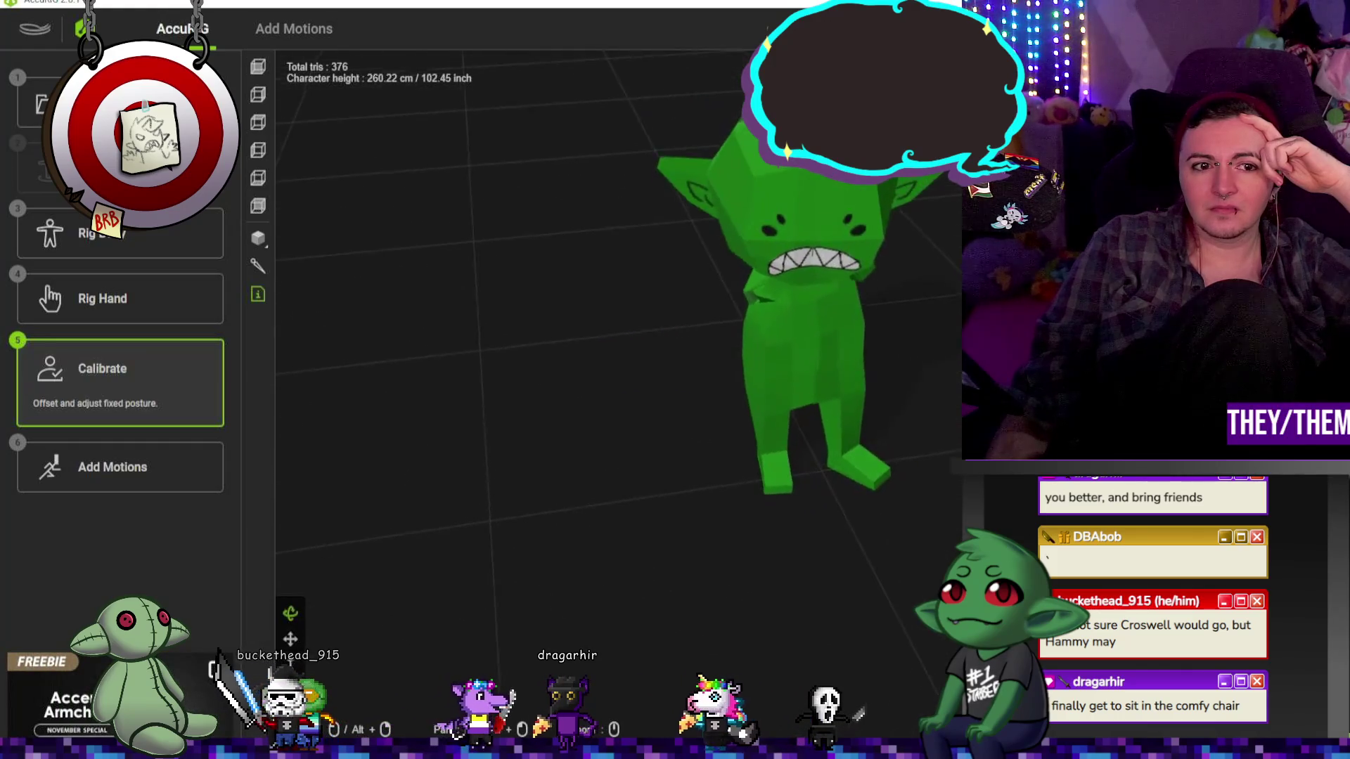
mouse_move(937, 350)
left_mouse_down()
mouse_move(913, 337)
mouse_move(907, 373)
left_mouse_up()
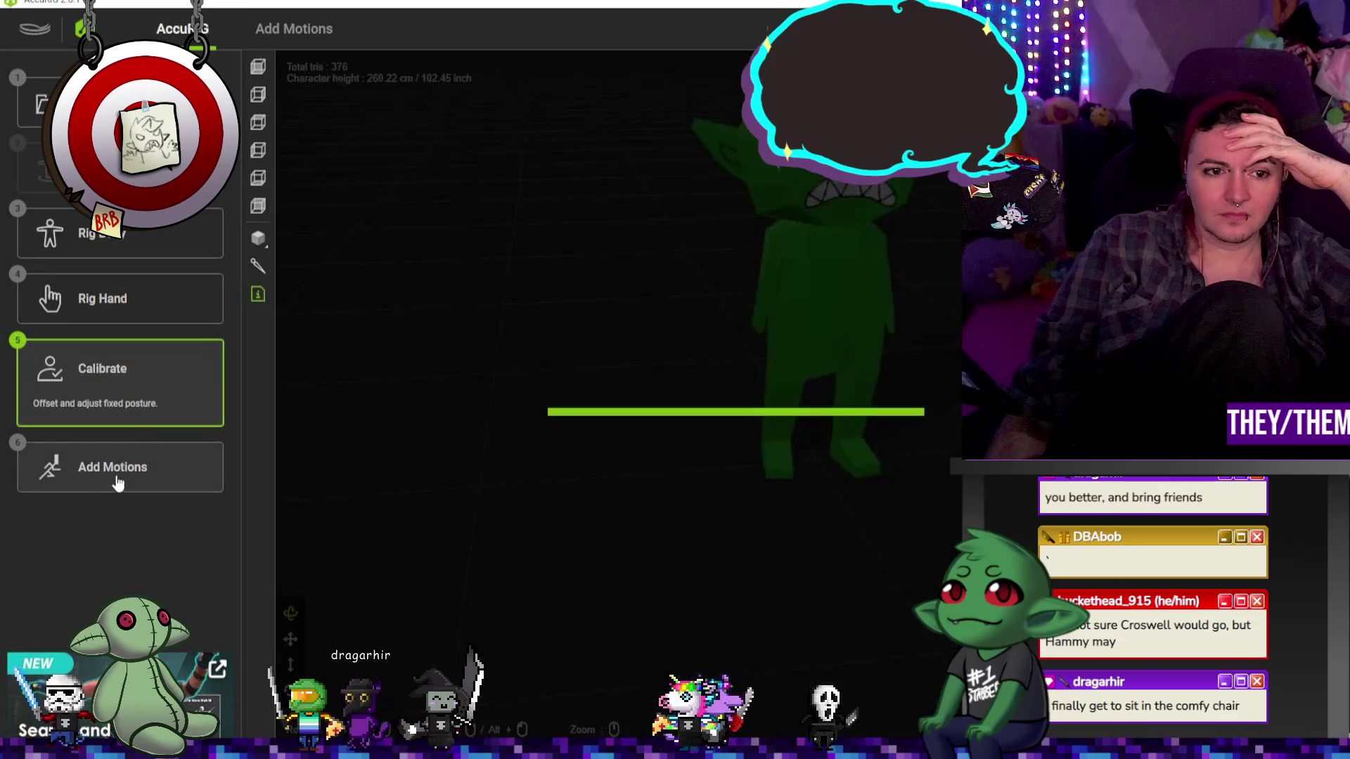
left_click(118, 482)
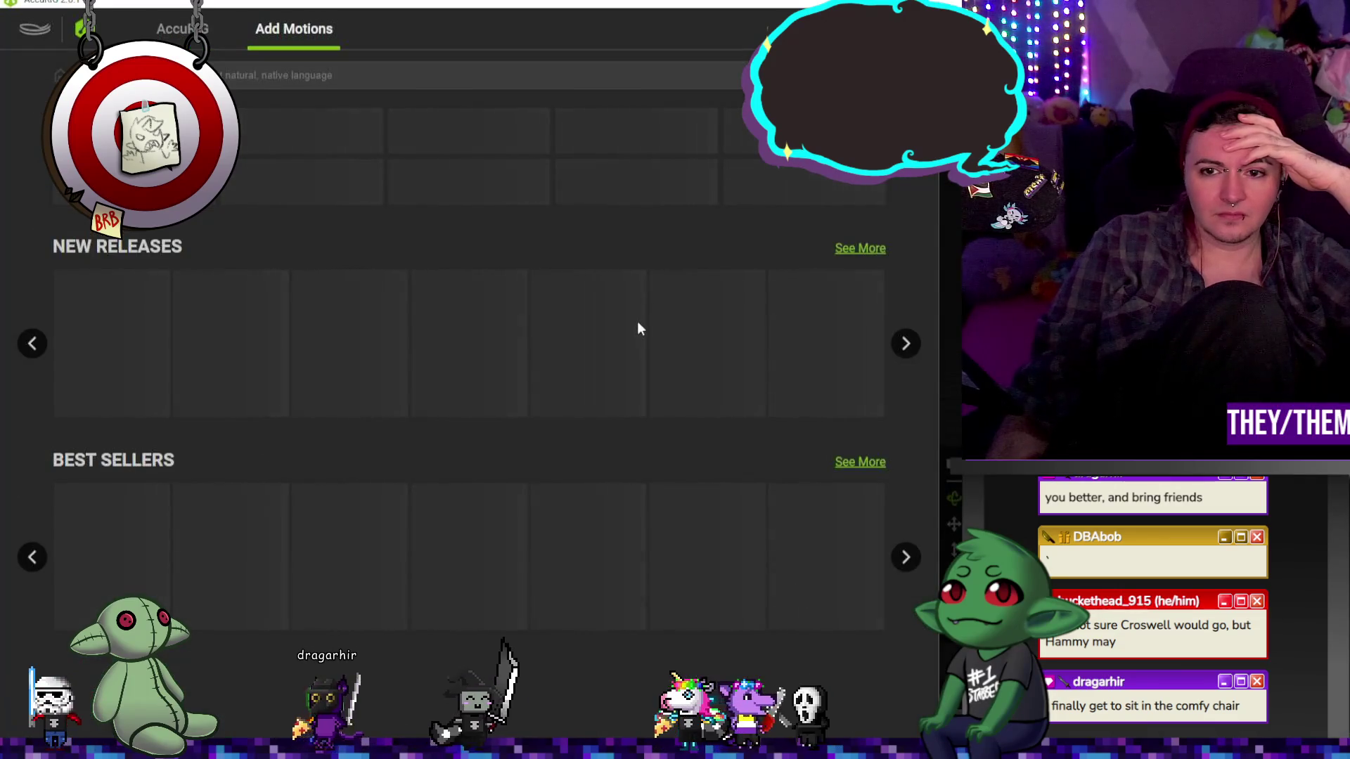